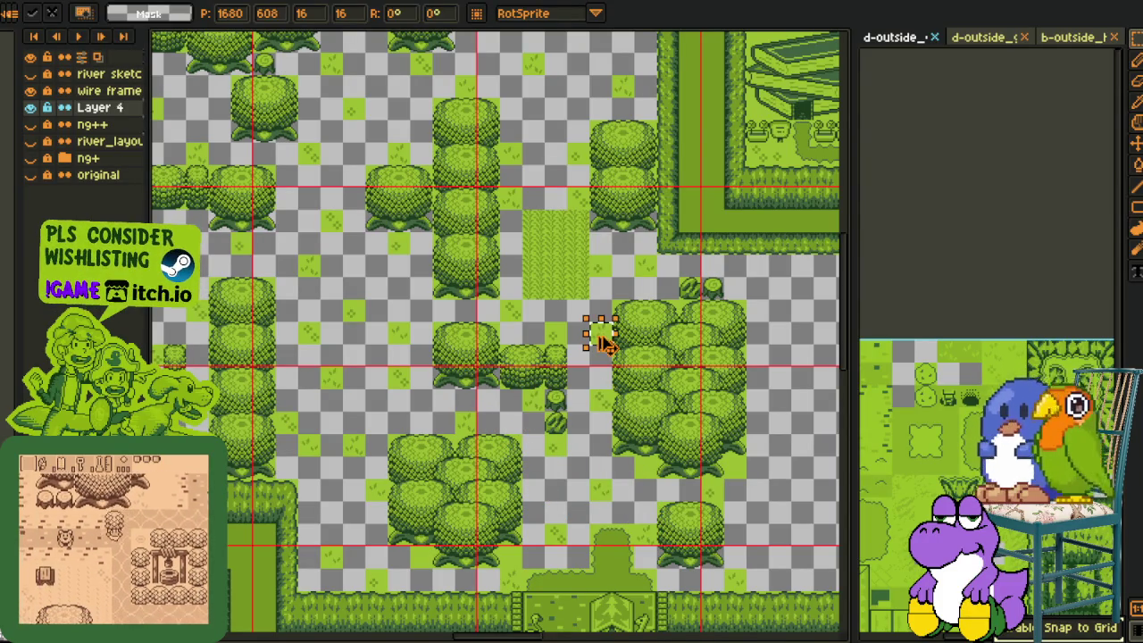
Move a 16x16 grass tile left among the trees, then lower on Layer 4's checkered area
{"action": "scroll", "coordinate": [545, 205], "scroll_direction": "up", "scroll_amount": 3}
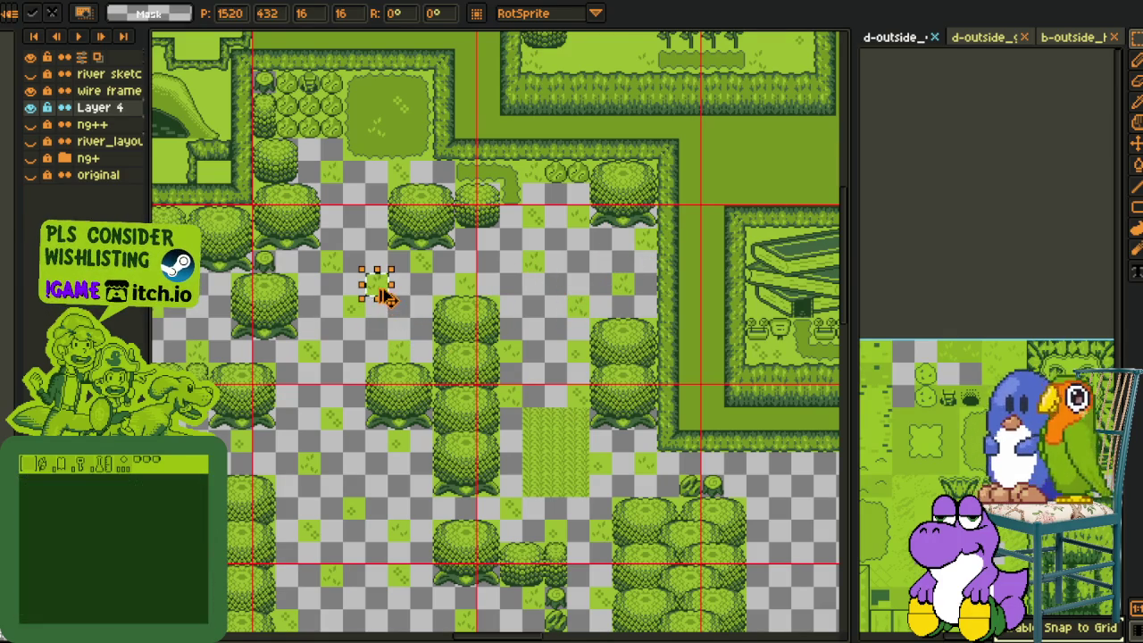
{"action": "key", "text": "ctrl+d"}
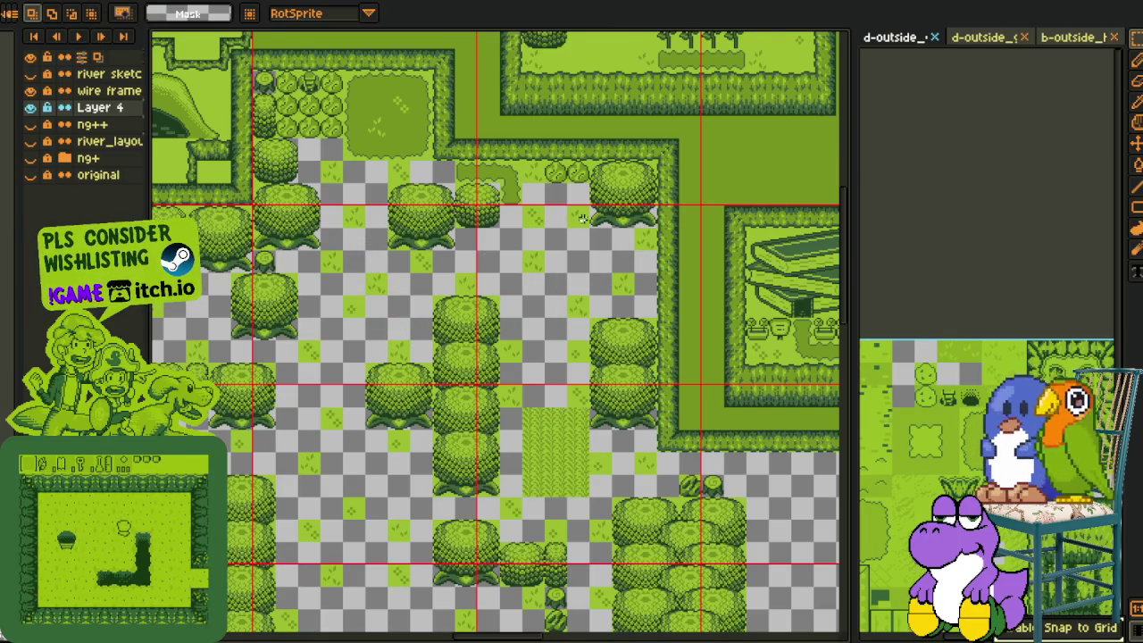
{"action": "left_click_drag", "start_coordinate": [589, 227], "coordinate": [364, 232]}
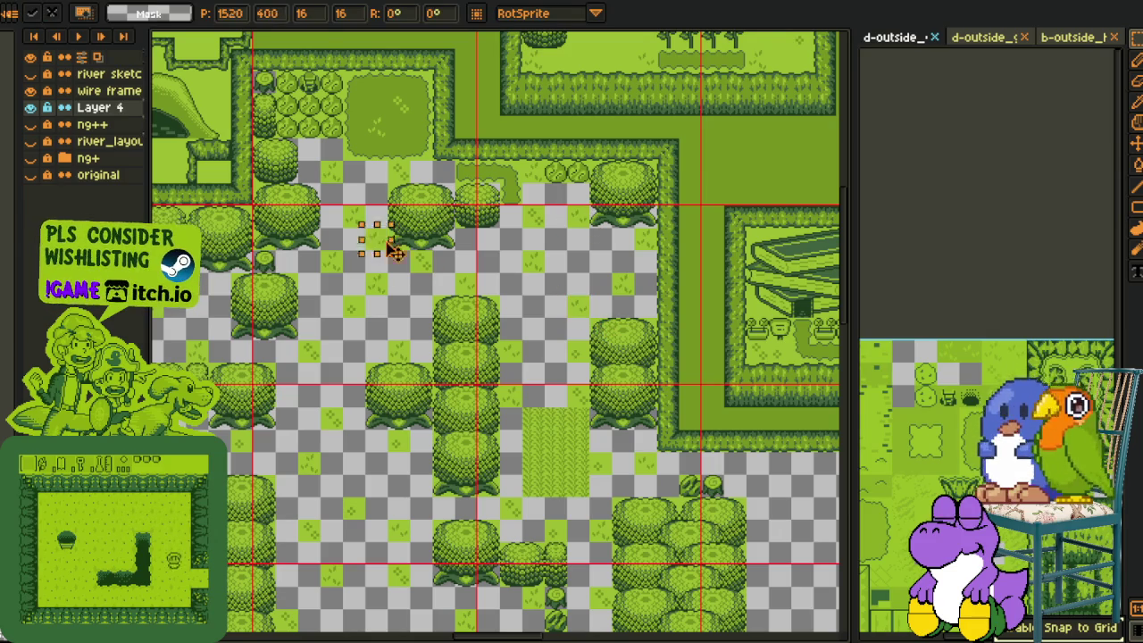
{"action": "scroll", "coordinate": [357, 228], "scroll_direction": "left", "scroll_amount": 2}
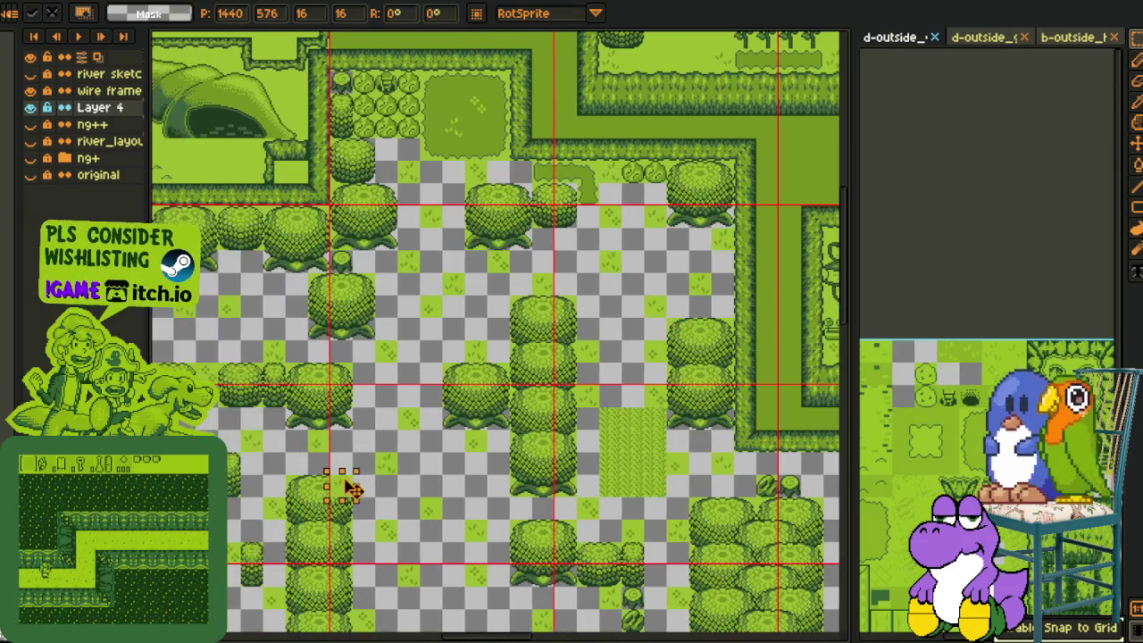
{"action": "mouse_move", "coordinate": [364, 232]}
{"action": "left_mouse_down"}
{"action": "mouse_move", "coordinate": [366, 433]}
{"action": "mouse_move", "coordinate": [375, 409]}
{"action": "mouse_move", "coordinate": [281, 312]}
{"action": "mouse_move", "coordinate": [483, 303]}
{"action": "mouse_move", "coordinate": [409, 479]}
{"action": "mouse_move", "coordinate": [449, 450]}
{"action": "left_mouse_up"}
{"action": "scroll", "coordinate": [281, 304], "scroll_direction": "left", "scroll_amount": 6}
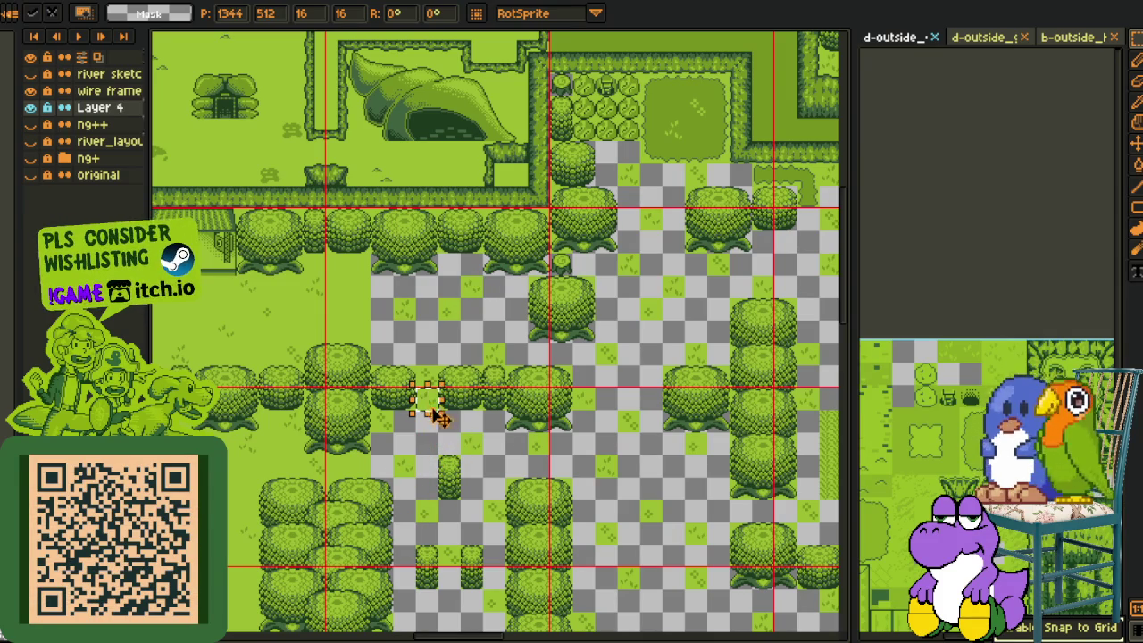
{"action": "key", "text": "ctrl+d"}
{"action": "scroll", "coordinate": [416, 361], "scroll_direction": "down", "scroll_amount": 3}
{"action": "scroll", "coordinate": [416, 361], "scroll_direction": "right", "scroll_amount": 1}
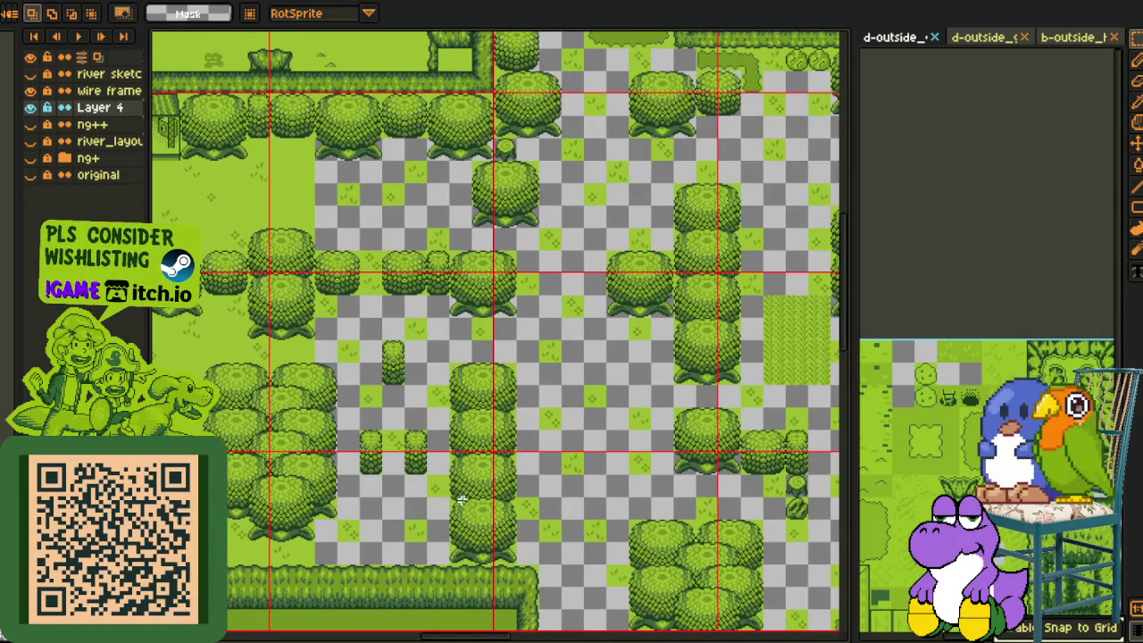
Reposition more 16x16 grass tiles down-right and up-right, committing each placement
{"action": "key", "text": "ctrl+shift+d"}
{"action": "mouse_move", "coordinate": [435, 178]}
{"action": "left_mouse_down"}
{"action": "mouse_move", "coordinate": [507, 350]}
{"action": "mouse_move", "coordinate": [707, 429]}
{"action": "mouse_move", "coordinate": [379, 292]}
{"action": "left_mouse_up"}
{"action": "scroll", "coordinate": [506, 349], "scroll_direction": "down", "scroll_amount": 5}
{"action": "key", "text": "ctrl+d"}
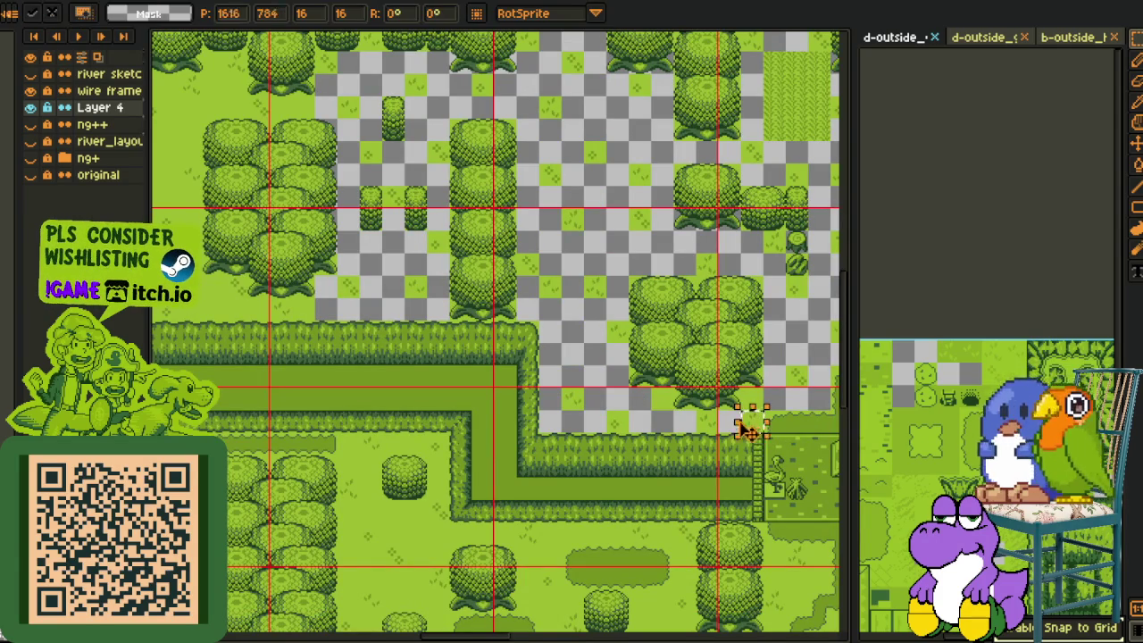
{"action": "key", "text": "Return"}
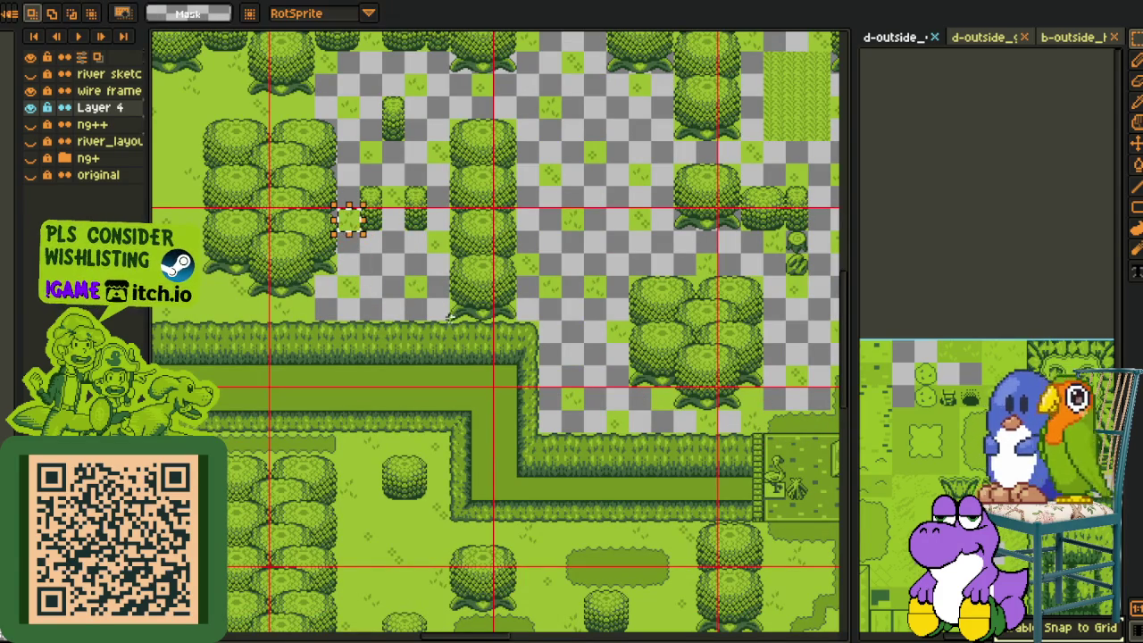
{"action": "mouse_move", "coordinate": [353, 234]}
{"action": "left_mouse_down"}
{"action": "mouse_move", "coordinate": [415, 297]}
{"action": "mouse_move", "coordinate": [401, 313]}
{"action": "mouse_move", "coordinate": [447, 328]}
{"action": "mouse_move", "coordinate": [446, 271]}
{"action": "mouse_move", "coordinate": [390, 255]}
{"action": "left_mouse_up"}
{"action": "scroll", "coordinate": [391, 442], "scroll_direction": "up", "scroll_amount": 5}
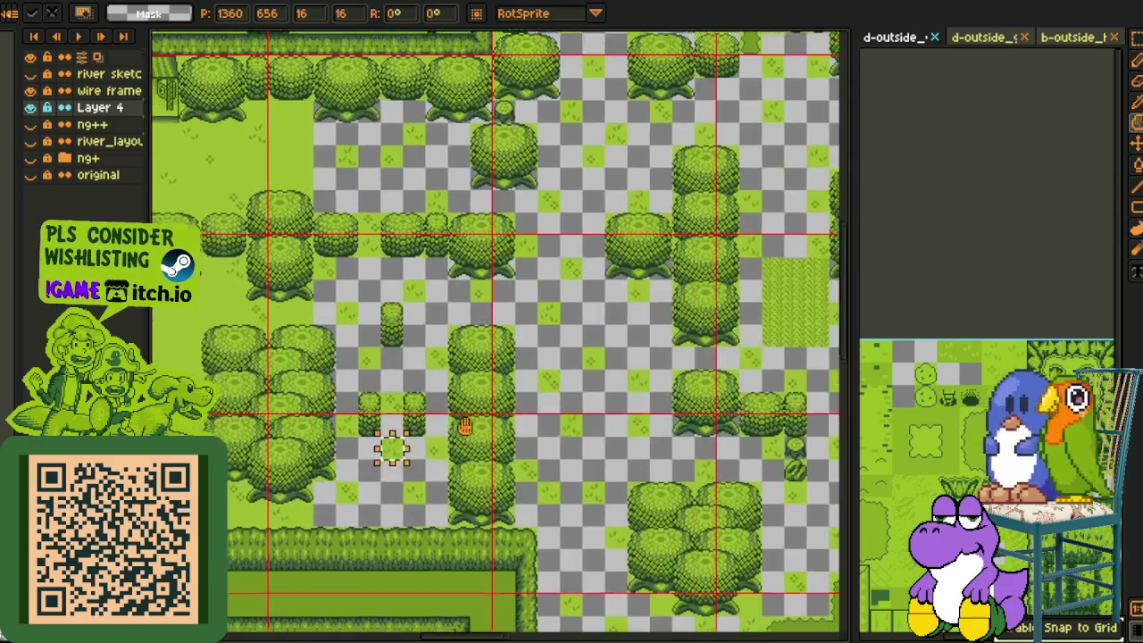
{"action": "left_click_drag", "start_coordinate": [446, 444], "coordinate": [630, 356]}
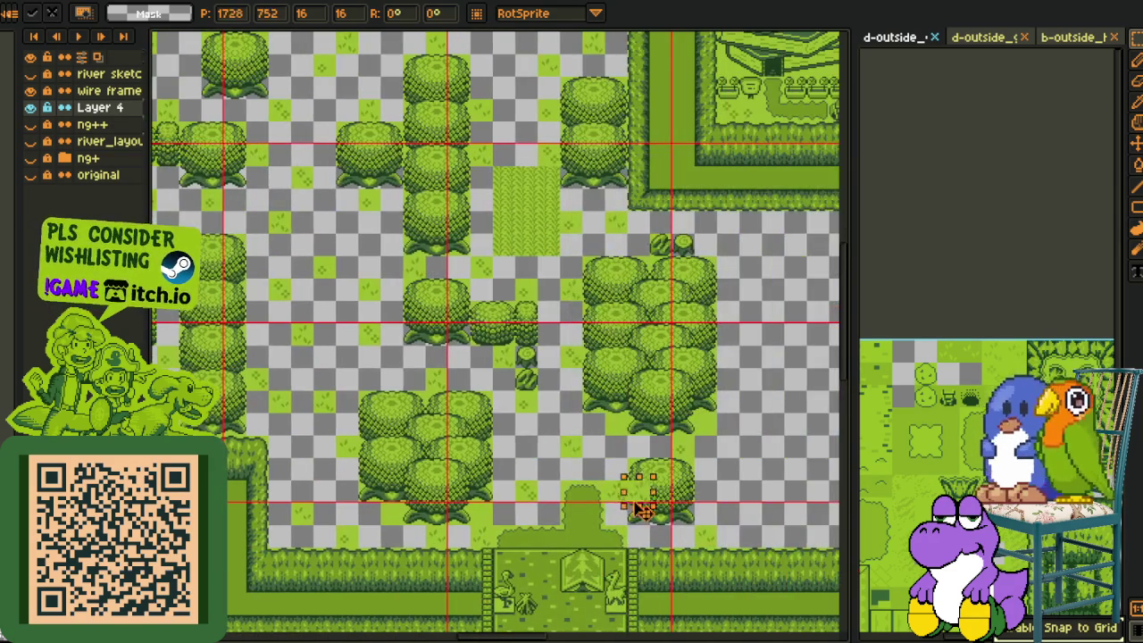
Drag grass tiles across the map, dropping one beside the hedge corner
{"action": "mouse_move", "coordinate": [686, 366]}
{"action": "left_mouse_down"}
{"action": "mouse_move", "coordinate": [545, 450]}
{"action": "mouse_move", "coordinate": [623, 454]}
{"action": "left_mouse_up"}
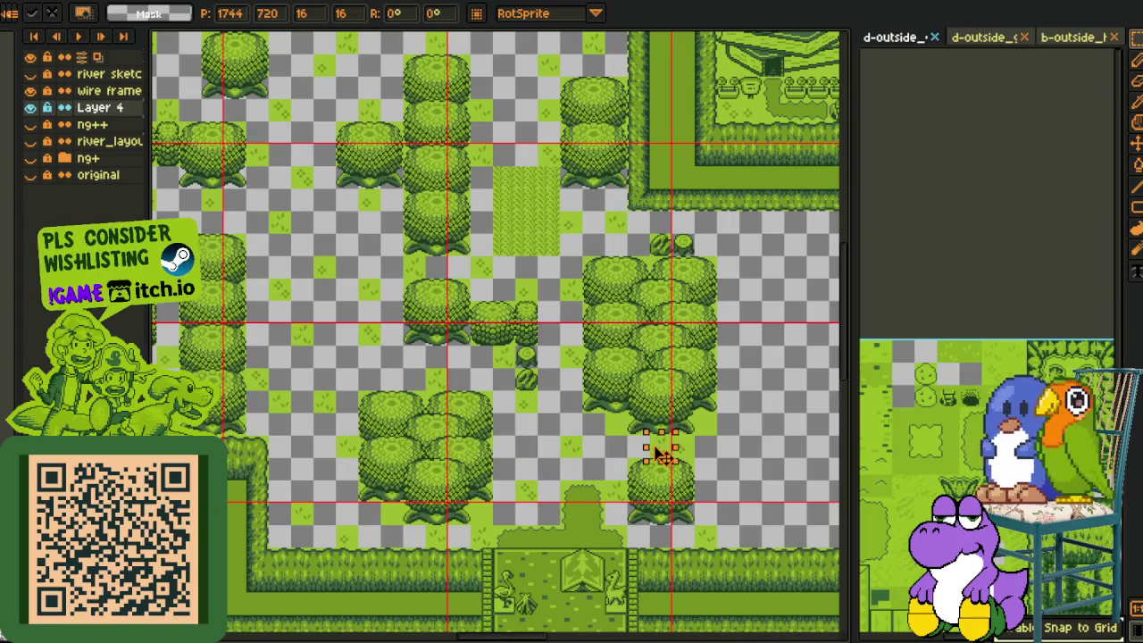
{"action": "mouse_move", "coordinate": [666, 451]}
{"action": "left_mouse_down"}
{"action": "mouse_move", "coordinate": [264, 434]}
{"action": "mouse_move", "coordinate": [327, 370]}
{"action": "mouse_move", "coordinate": [384, 377]}
{"action": "left_mouse_up"}
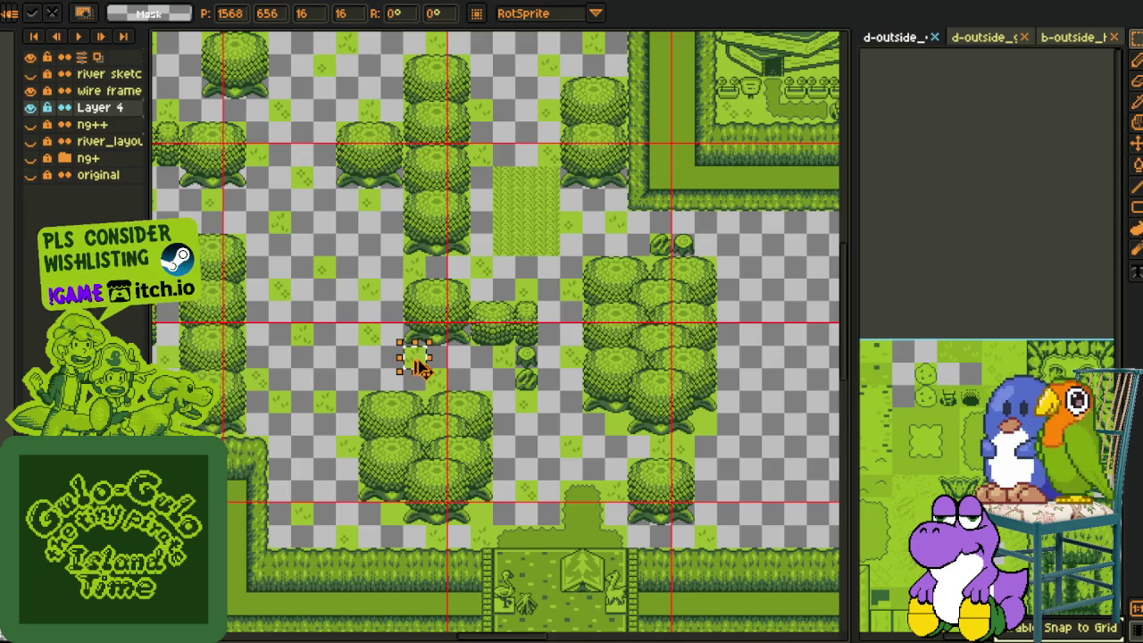
{"action": "left_click_drag", "start_coordinate": [449, 318], "coordinate": [692, 92]}
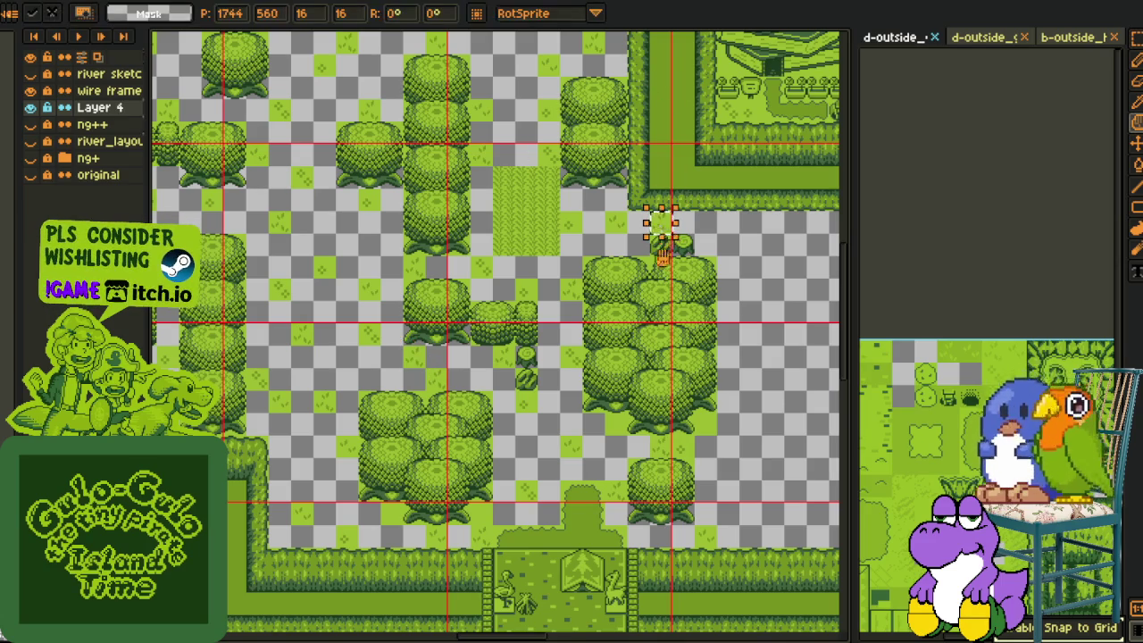
{"action": "mouse_move", "coordinate": [663, 256]}
{"action": "left_mouse_down"}
{"action": "mouse_move", "coordinate": [803, 583]}
{"action": "mouse_move", "coordinate": [512, 429]}
{"action": "mouse_move", "coordinate": [541, 448]}
{"action": "mouse_move", "coordinate": [489, 328]}
{"action": "left_mouse_up"}
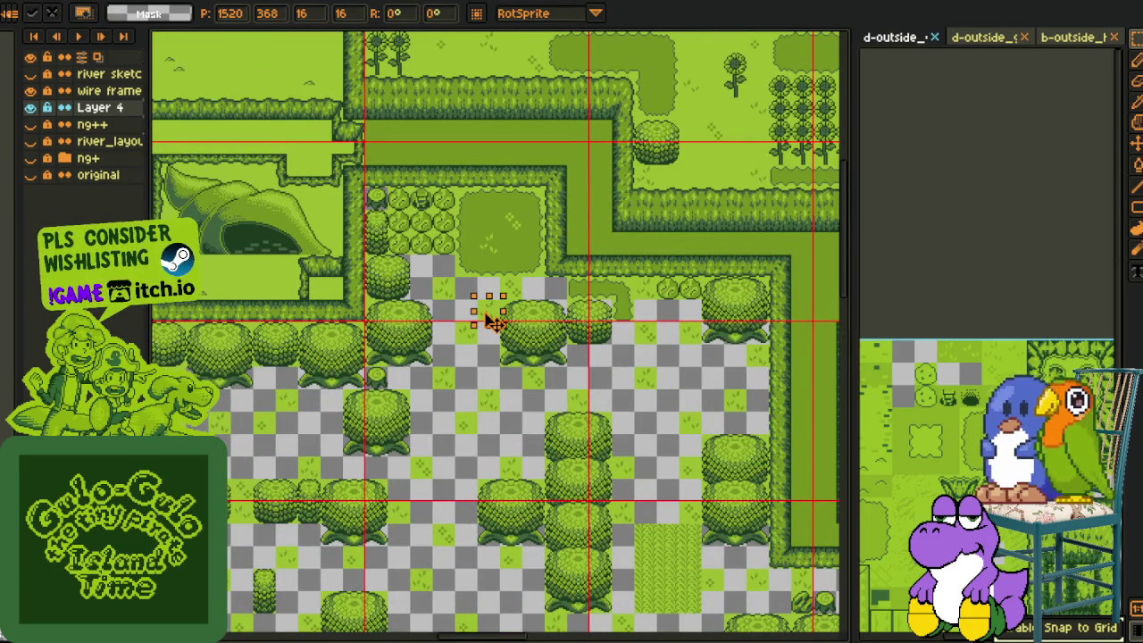
{"action": "left_click", "coordinate": [465, 332]}
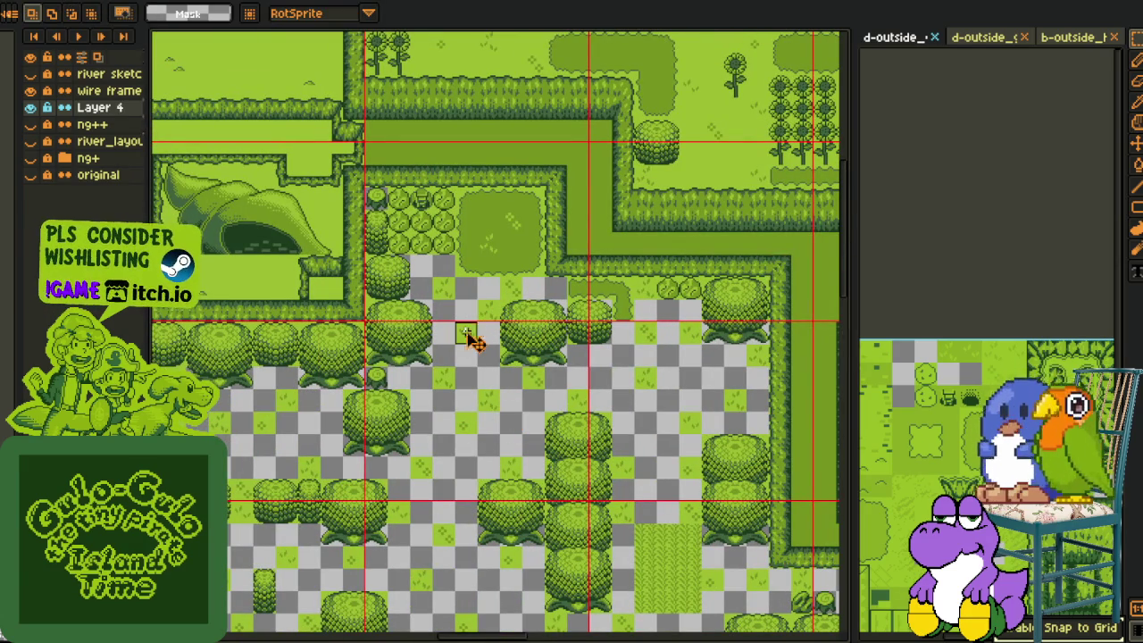
Pick up another grass tile and move it right between the tree clusters
{"action": "left_click", "coordinate": [470, 337]}
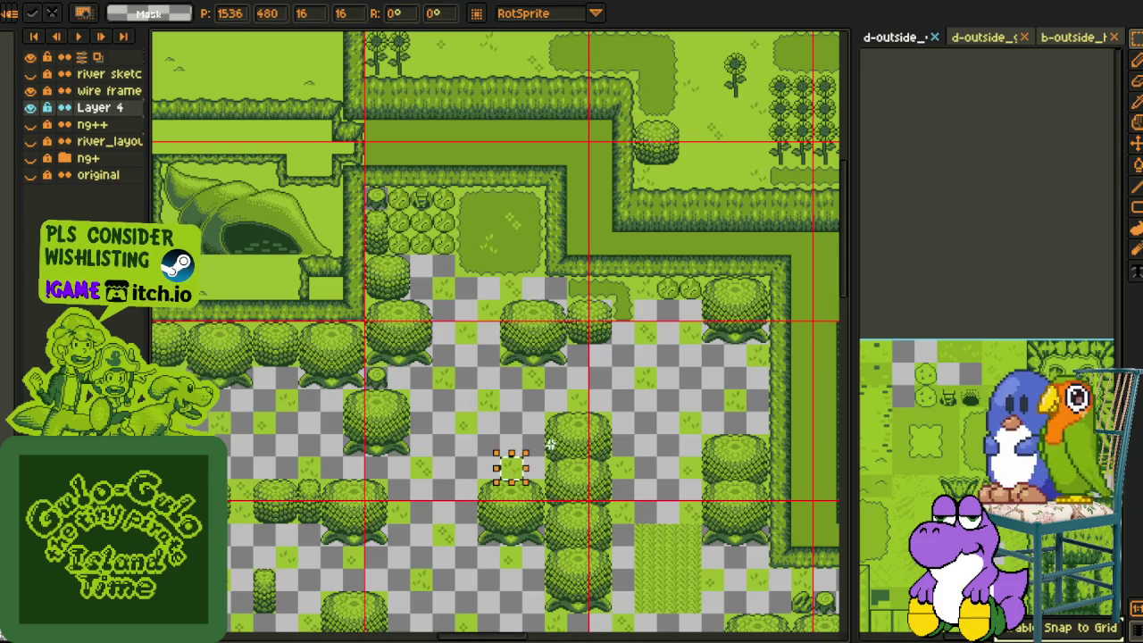
{"action": "key", "text": "space"}
{"action": "left_click_drag", "start_coordinate": [537, 404], "coordinate": [442, 335]}
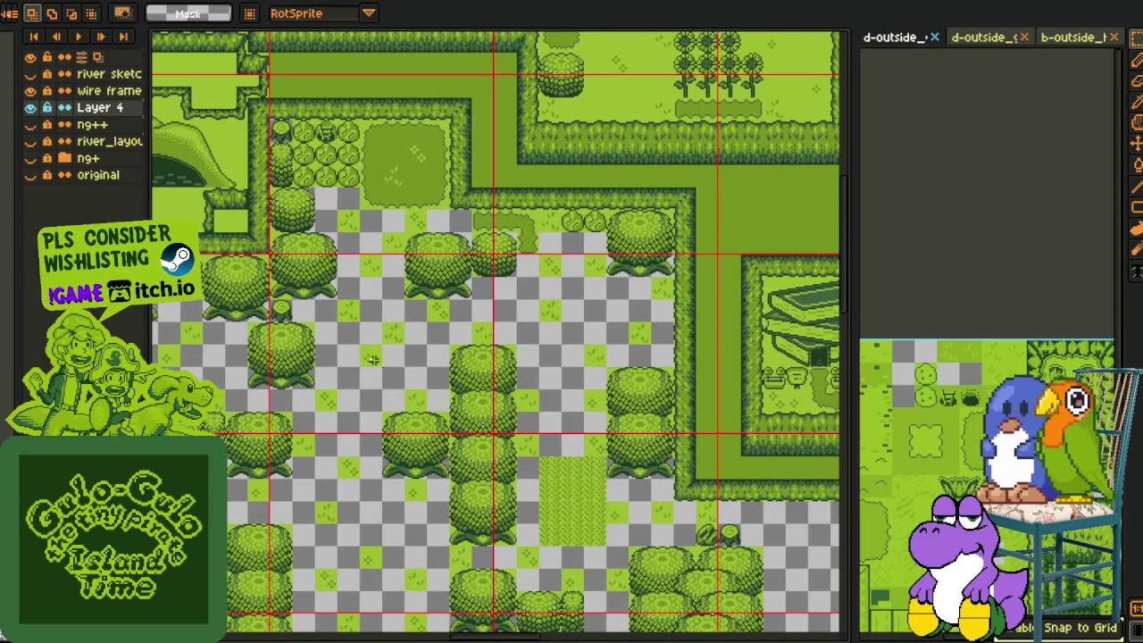
{"action": "mouse_move", "coordinate": [382, 370]}
{"action": "left_mouse_down"}
{"action": "mouse_move", "coordinate": [519, 308]}
{"action": "mouse_move", "coordinate": [438, 460]}
{"action": "left_mouse_up"}
{"action": "scroll", "coordinate": [513, 302], "scroll_direction": "down", "scroll_amount": 2}
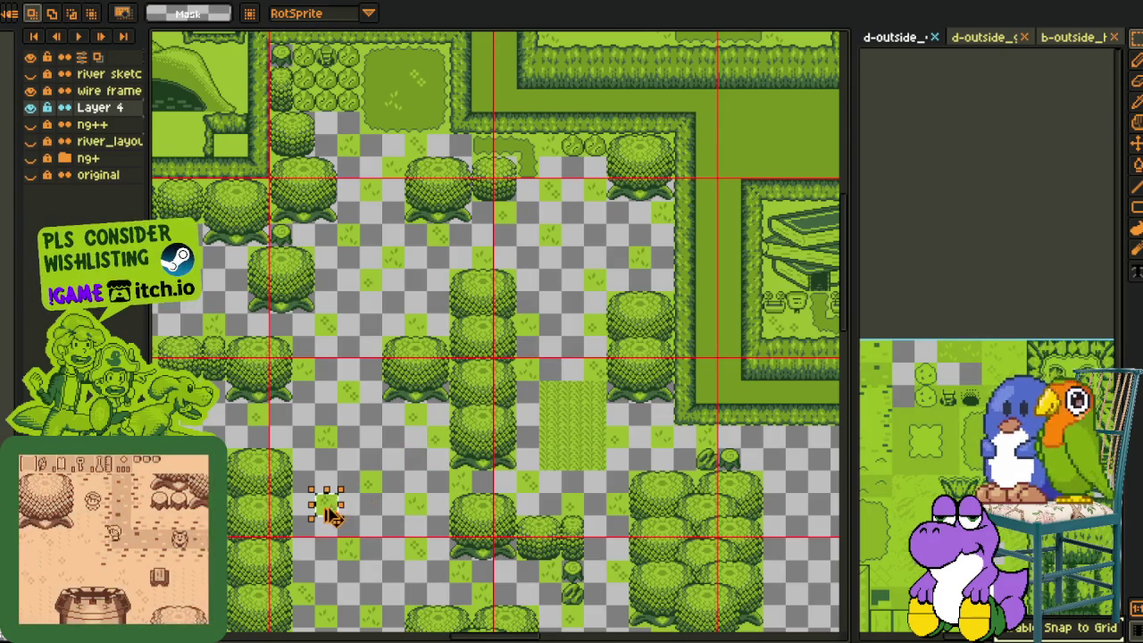
{"action": "mouse_move", "coordinate": [438, 446]}
{"action": "left_mouse_down"}
{"action": "mouse_move", "coordinate": [540, 416]}
{"action": "mouse_move", "coordinate": [697, 469]}
{"action": "left_mouse_up"}
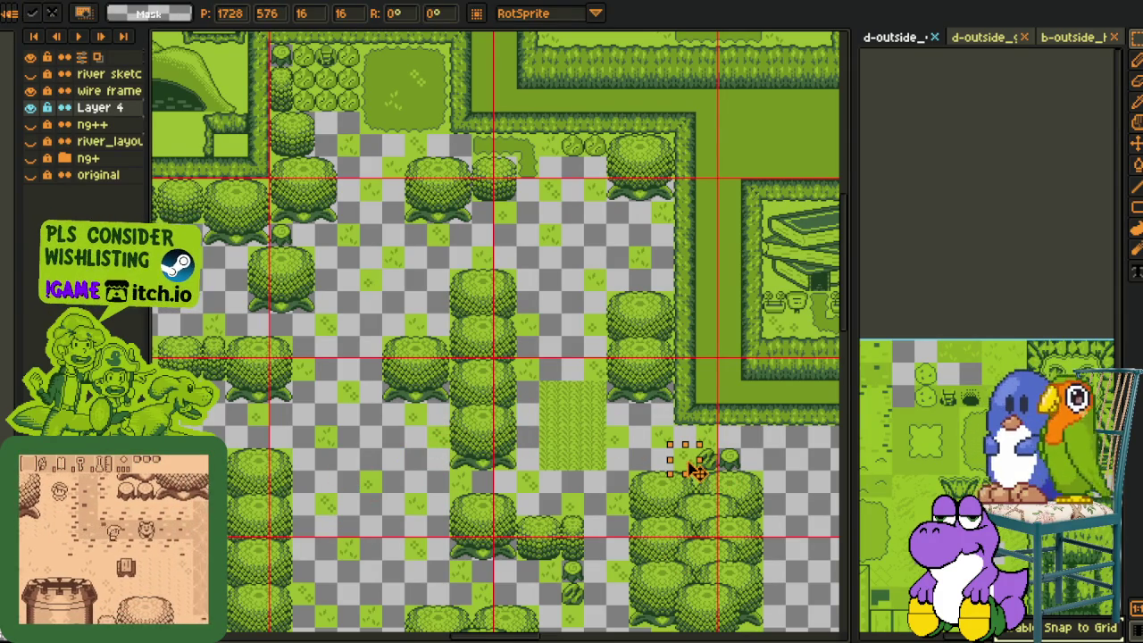
Zoom out and move a final tile down the map, committing it with Enter
{"action": "key", "text": "z"}
{"action": "scroll", "coordinate": [697, 469], "scroll_direction": "down", "scroll_amount": 2}
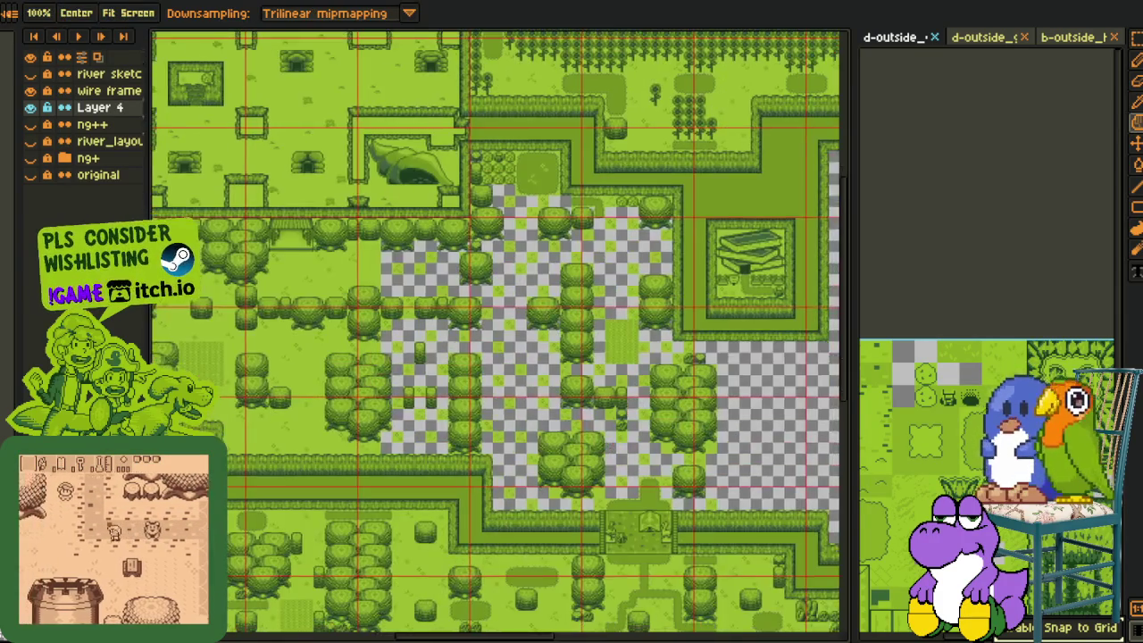
{"action": "scroll", "coordinate": [603, 275], "scroll_direction": "up", "scroll_amount": 2}
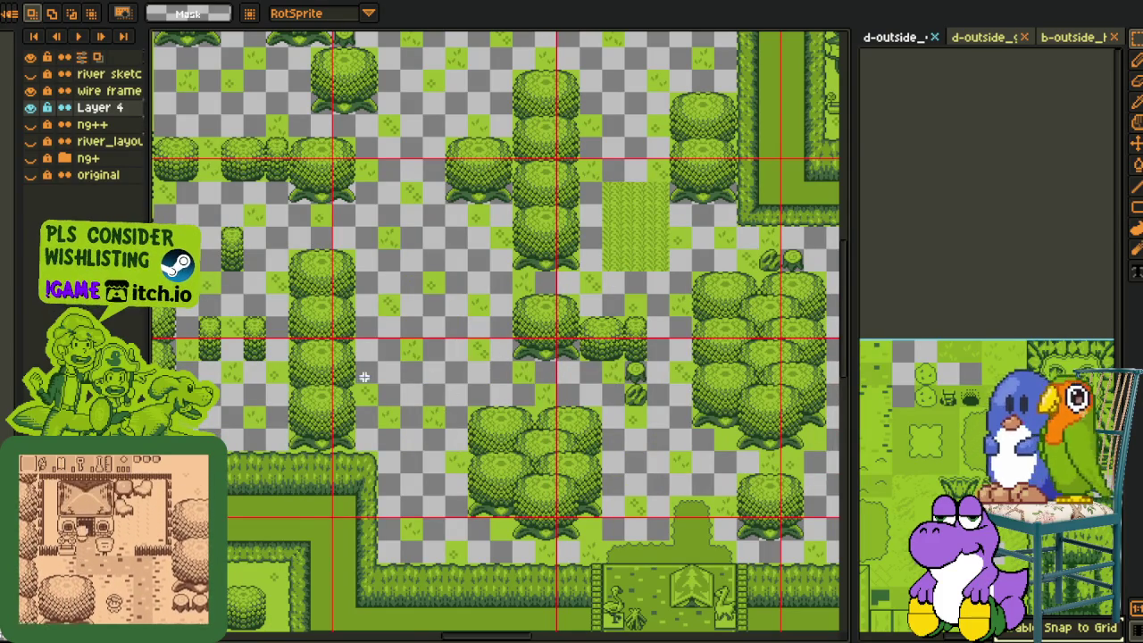
{"action": "left_click_drag", "start_coordinate": [448, 293], "coordinate": [455, 492]}
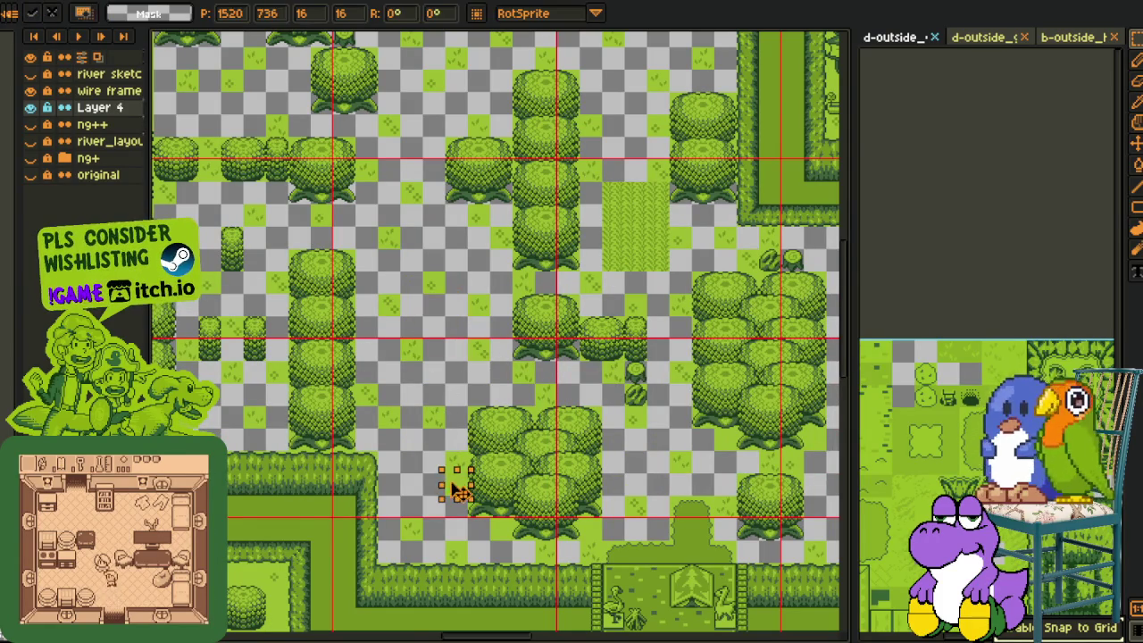
{"action": "mouse_move", "coordinate": [408, 461]}
{"action": "left_mouse_down"}
{"action": "mouse_move", "coordinate": [485, 359]}
{"action": "mouse_move", "coordinate": [513, 411]}
{"action": "mouse_move", "coordinate": [429, 501]}
{"action": "mouse_move", "coordinate": [405, 498]}
{"action": "left_mouse_up"}
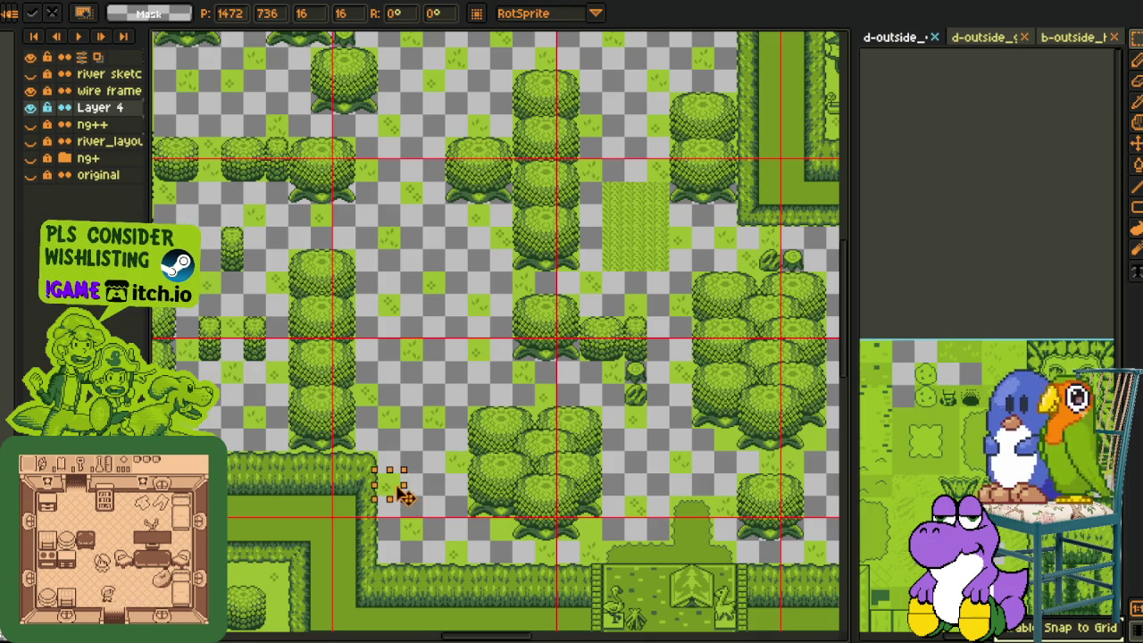
{"action": "key", "text": "Return"}
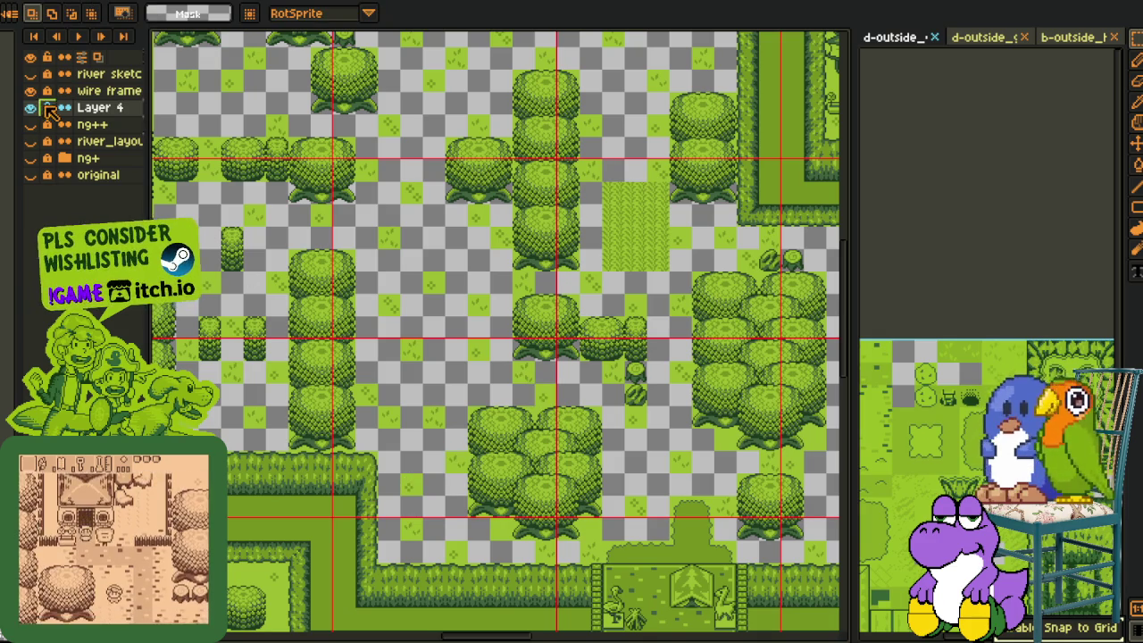
Toggle the wire frame guide layer's visibility while inspecting the zoomed-out map
{"action": "left_click", "coordinate": [31, 90]}
{"action": "scroll", "coordinate": [306, 141], "scroll_direction": "down", "scroll_amount": 2}
{"action": "left_click_drag", "start_coordinate": [404, 269], "coordinate": [554, 492]}
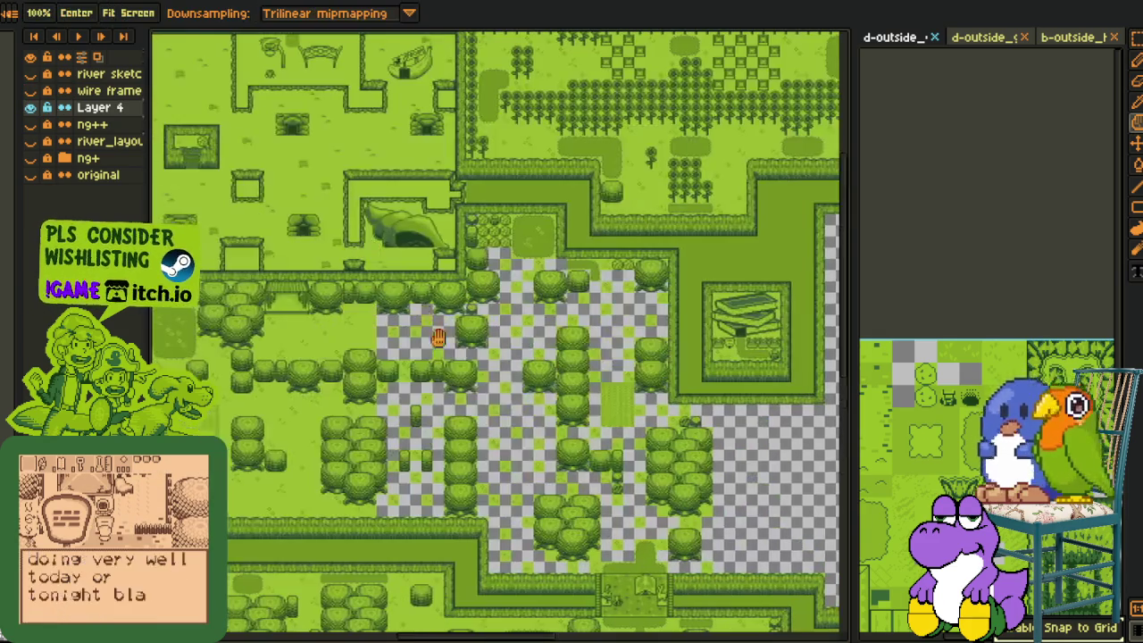
{"action": "left_click", "coordinate": [30, 90]}
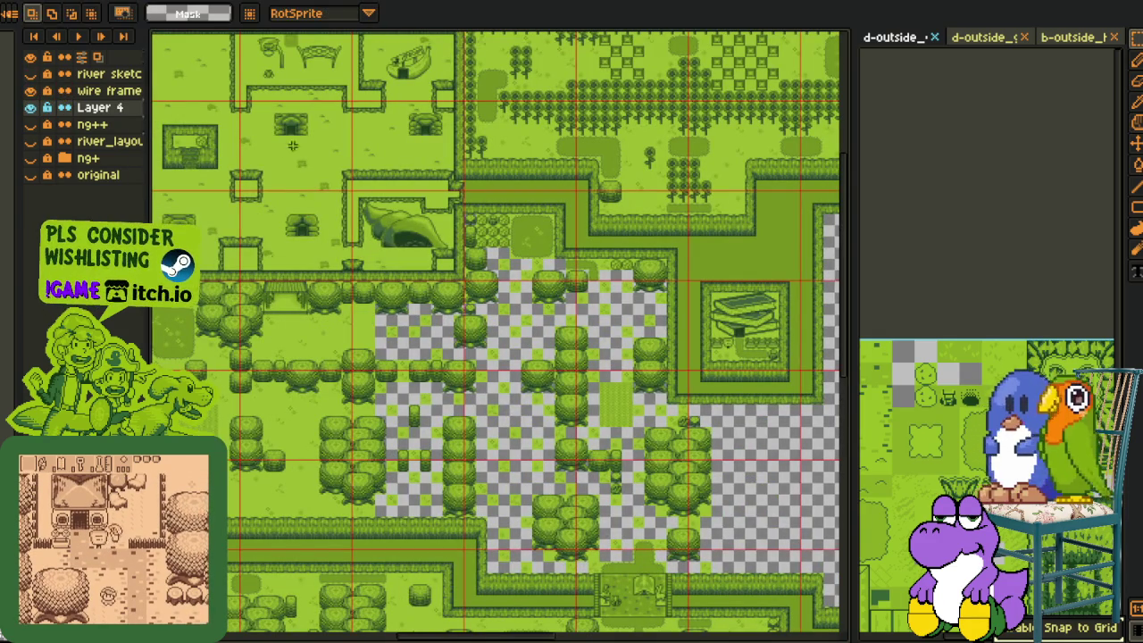
{"action": "scroll", "coordinate": [687, 618], "scroll_direction": "down", "scroll_amount": 2}
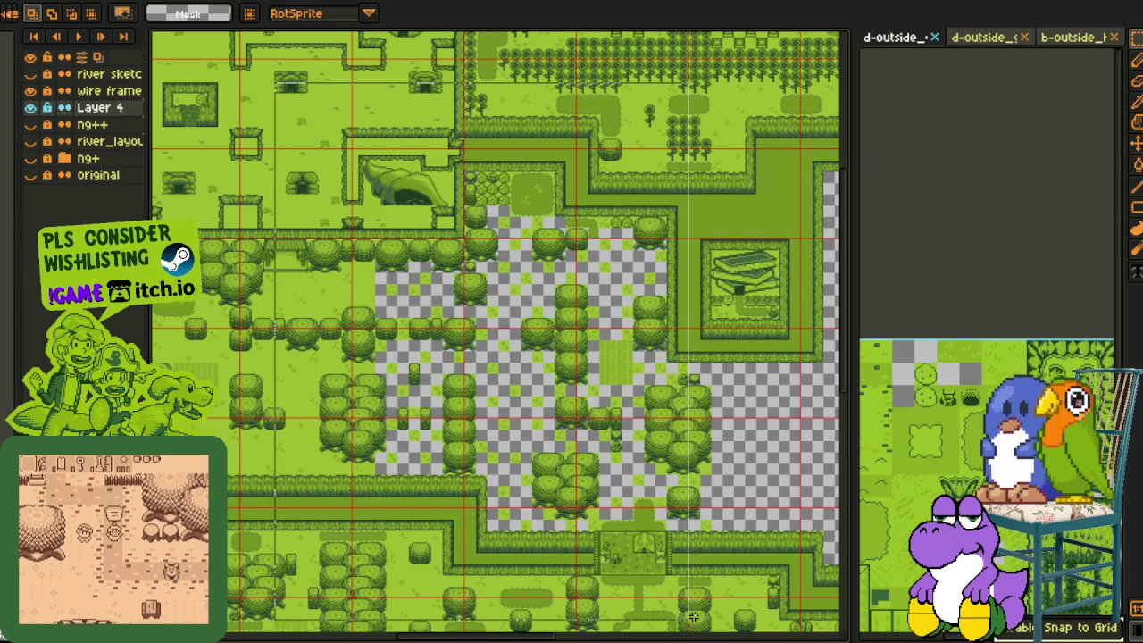
{"action": "left_click", "coordinate": [30, 90]}
{"action": "scroll", "coordinate": [367, 284], "scroll_direction": "up", "scroll_amount": 2}
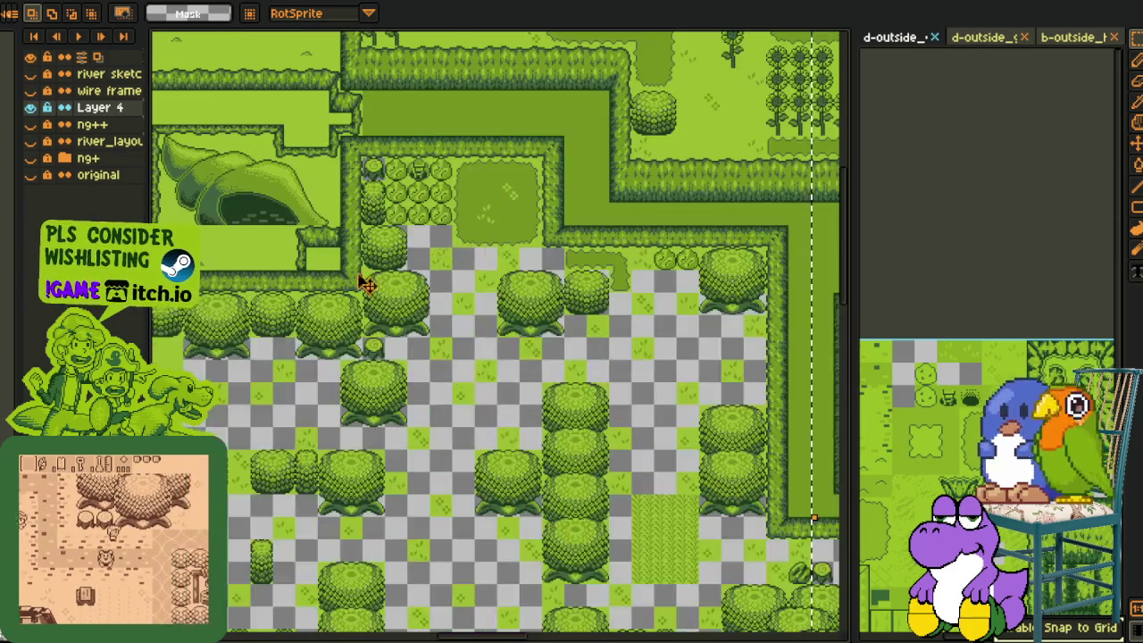
{"action": "scroll", "coordinate": [366, 284], "scroll_direction": "up", "scroll_amount": 1}
{"action": "scroll", "coordinate": [524, 228], "scroll_direction": "up", "scroll_amount": 1}
Replace the leftover grey pixels on Layer 4 with #9cbb22 green
{"action": "key", "text": "i"}
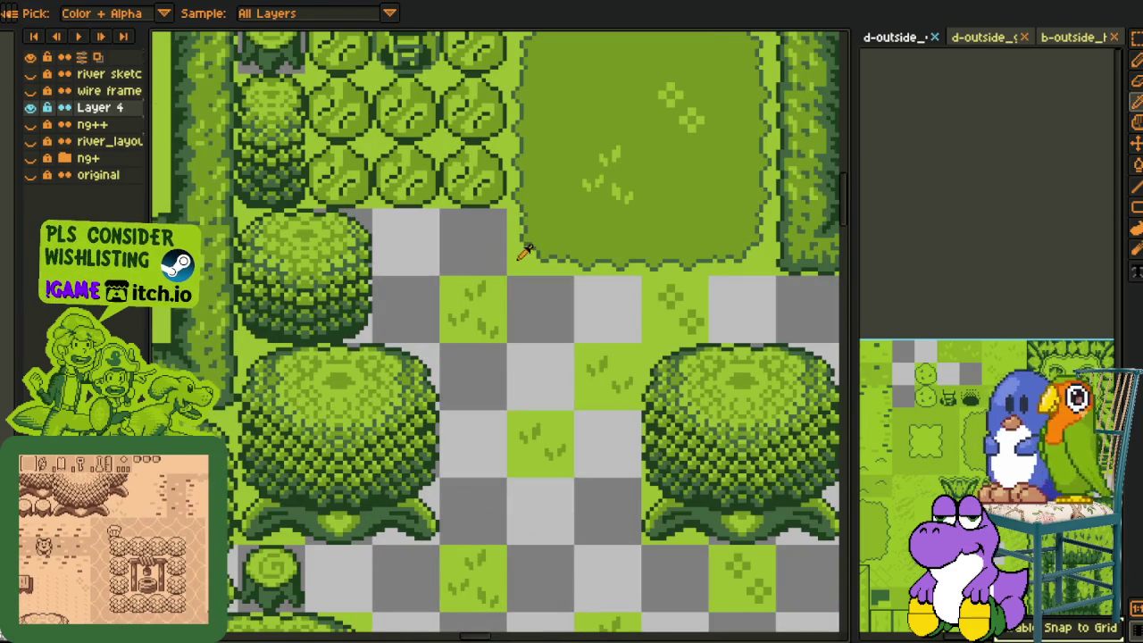
{"action": "key", "text": "shift+r"}
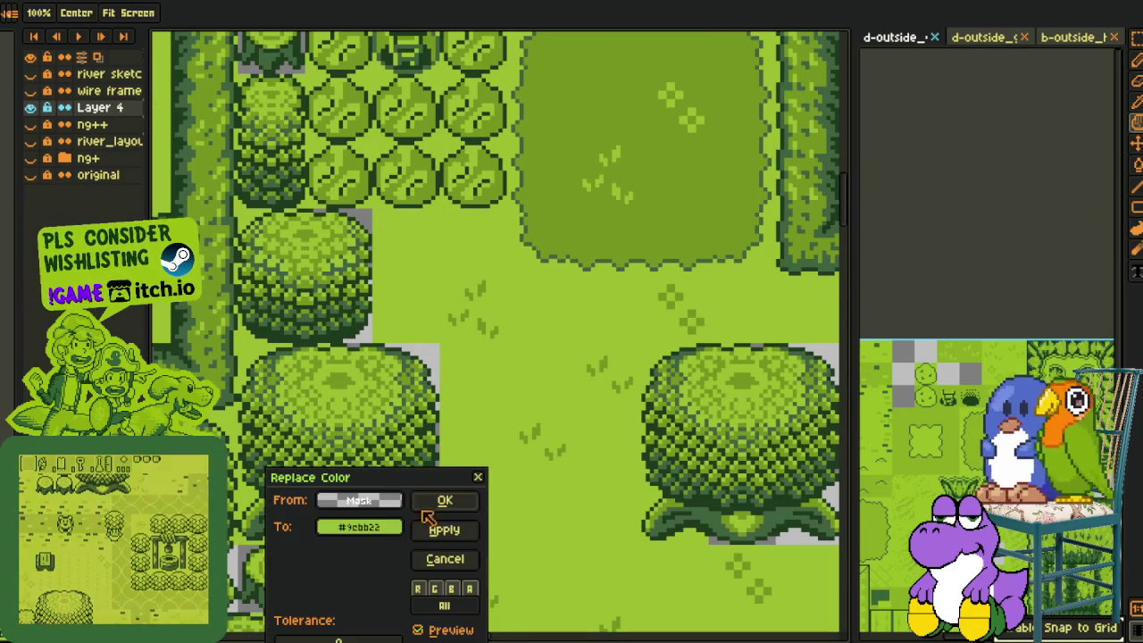
{"action": "left_click", "coordinate": [439, 502]}
{"action": "scroll", "coordinate": [439, 509], "scroll_direction": "down", "scroll_amount": 2}
{"action": "scroll", "coordinate": [467, 474], "scroll_direction": "down", "scroll_amount": 2}
{"action": "key", "text": "h"}
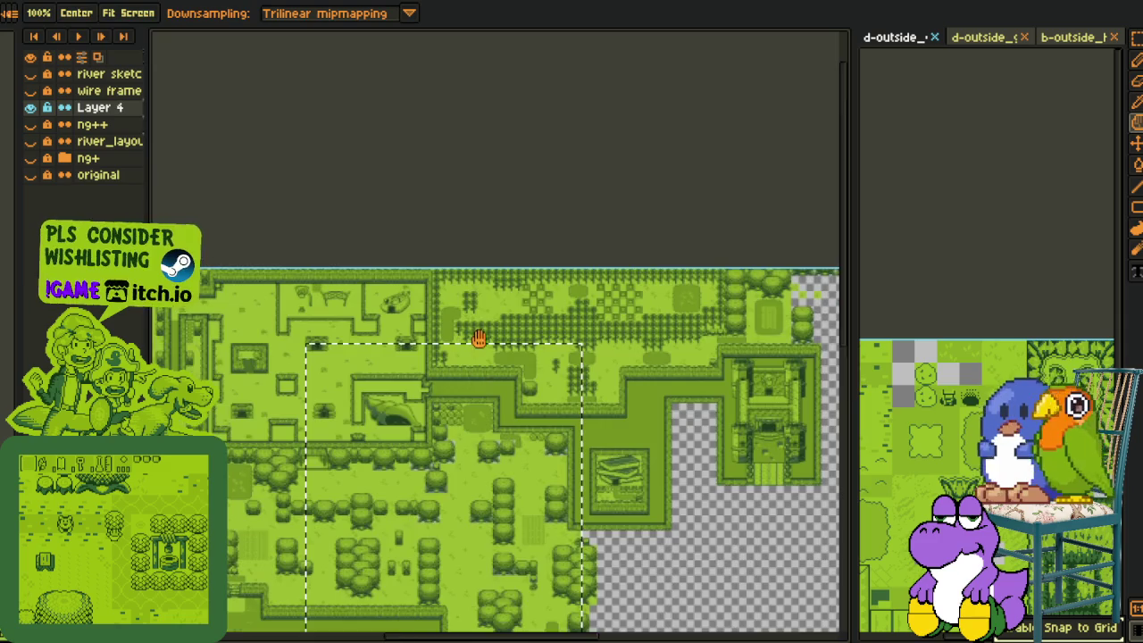
{"action": "key", "text": "i"}
{"action": "key", "text": "m"}
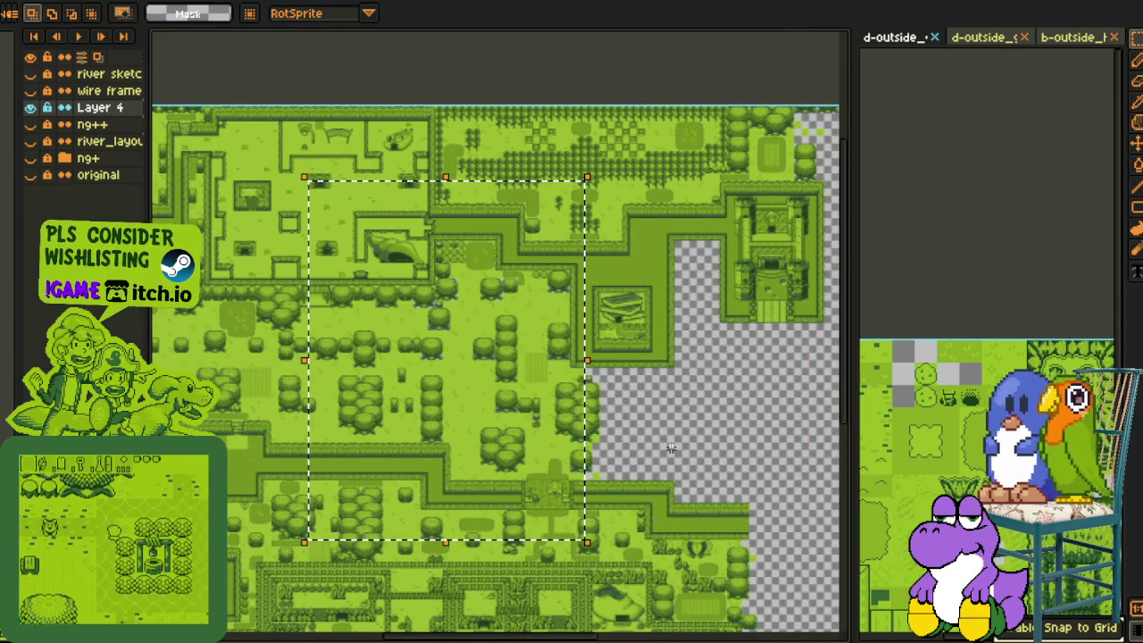
{"action": "scroll", "coordinate": [407, 414], "scroll_direction": "up", "scroll_amount": 3}
Select the left tree, trial-move it, then return it to its original spot
{"action": "left_click_drag", "start_coordinate": [322, 251], "coordinate": [587, 468]}
{"action": "scroll", "coordinate": [495, 426], "scroll_direction": "up", "scroll_amount": 2}
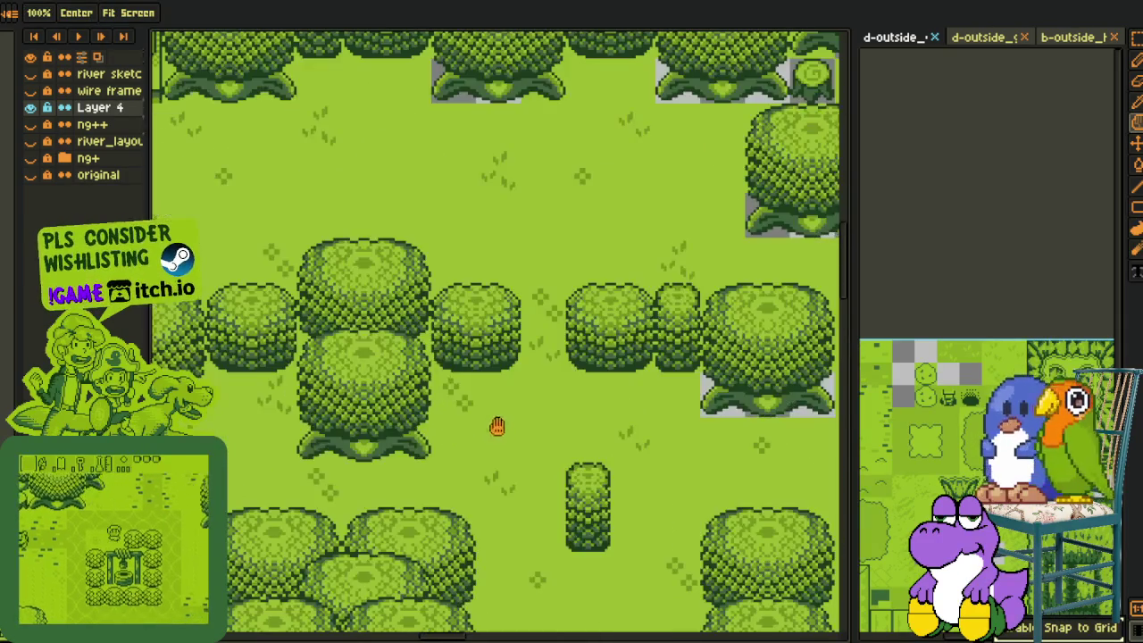
{"action": "left_click_drag", "start_coordinate": [381, 416], "coordinate": [494, 438]}
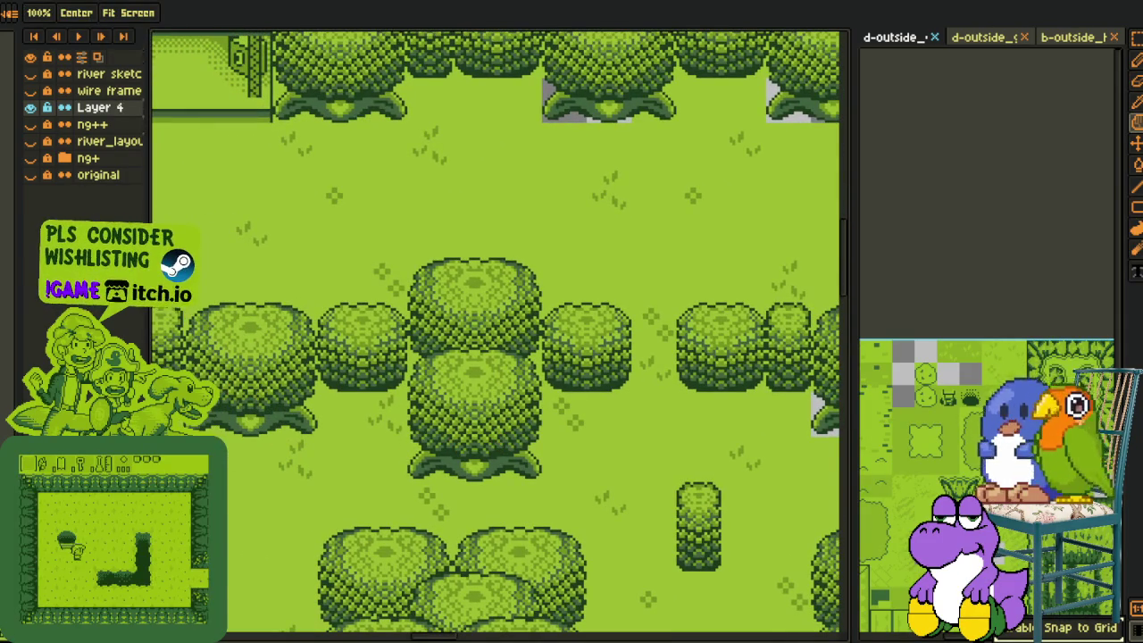
{"action": "key", "text": "m"}
{"action": "left_click_drag", "start_coordinate": [184, 301], "coordinate": [320, 438]}
{"action": "left_click_drag", "start_coordinate": [272, 405], "coordinate": [607, 228]}
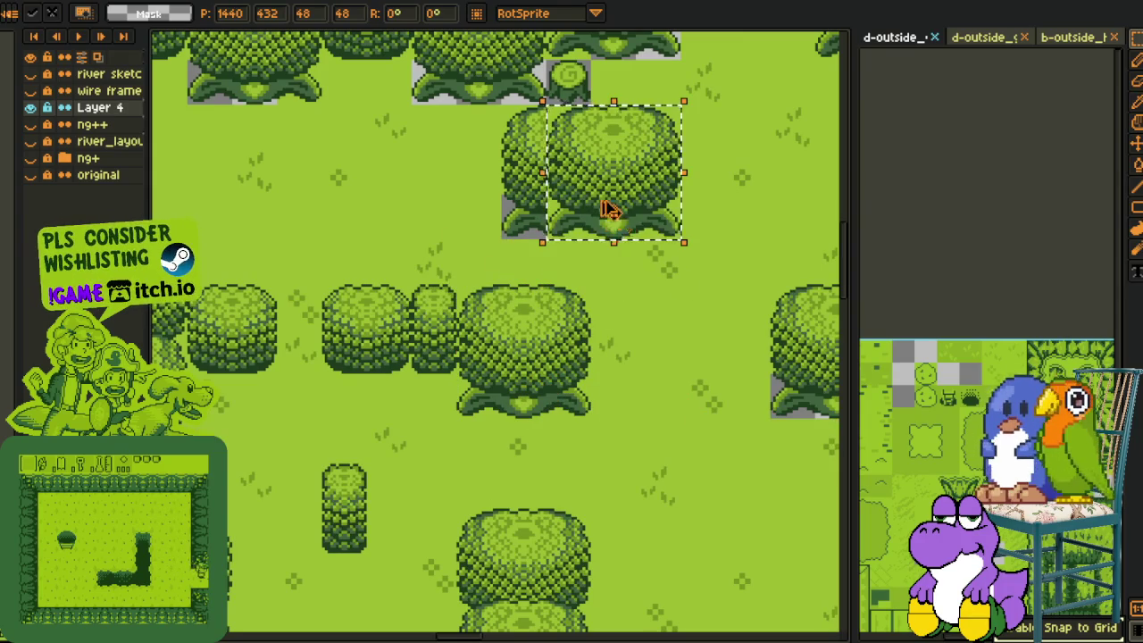
{"action": "mouse_move", "coordinate": [607, 210]}
{"action": "left_mouse_down"}
{"action": "mouse_move", "coordinate": [577, 196]}
{"action": "mouse_move", "coordinate": [590, 399]}
{"action": "left_mouse_up"}
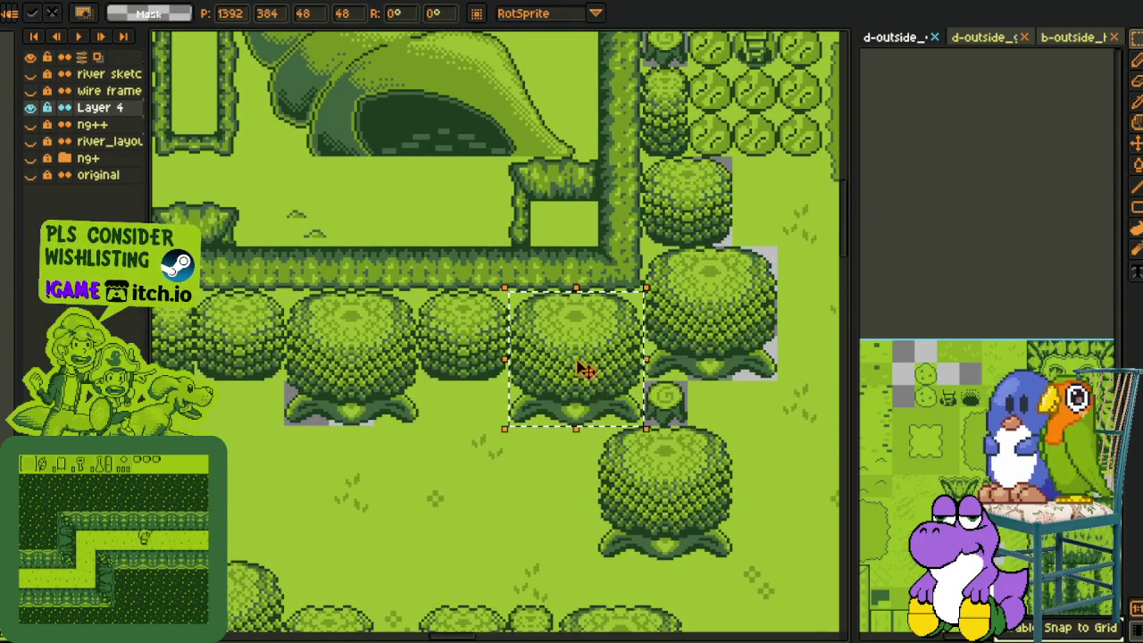
{"action": "left_click_drag", "start_coordinate": [583, 369], "coordinate": [745, 345]}
{"action": "key", "text": "Escape"}
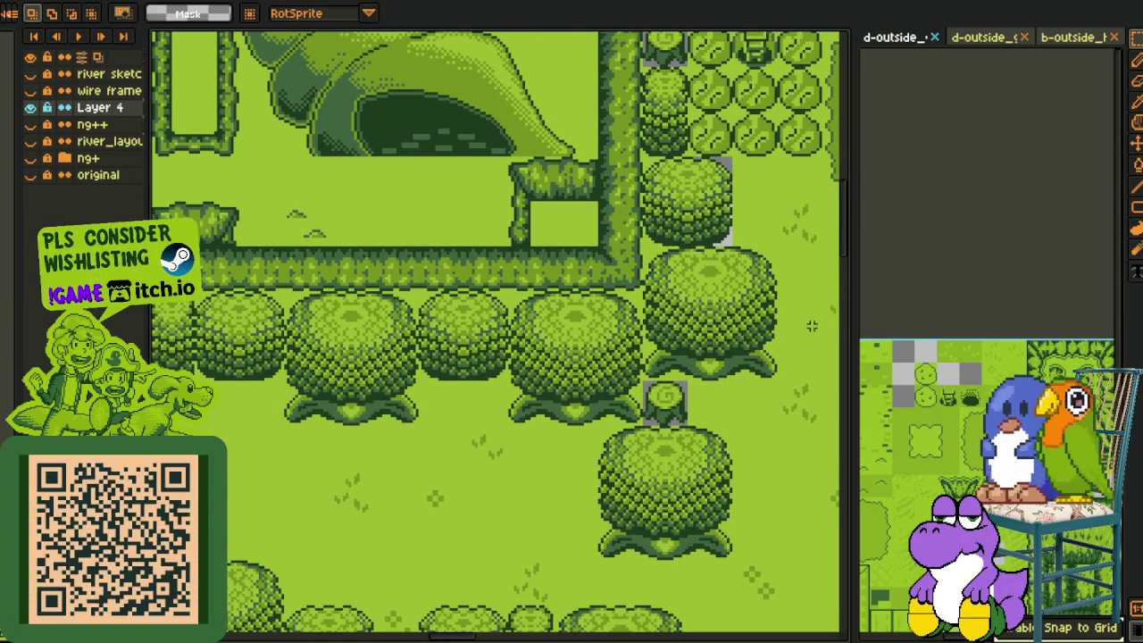
Copy the left tree onto the middle tree spot and commit it
{"action": "left_click_drag", "start_coordinate": [708, 237], "coordinate": [652, 375]}
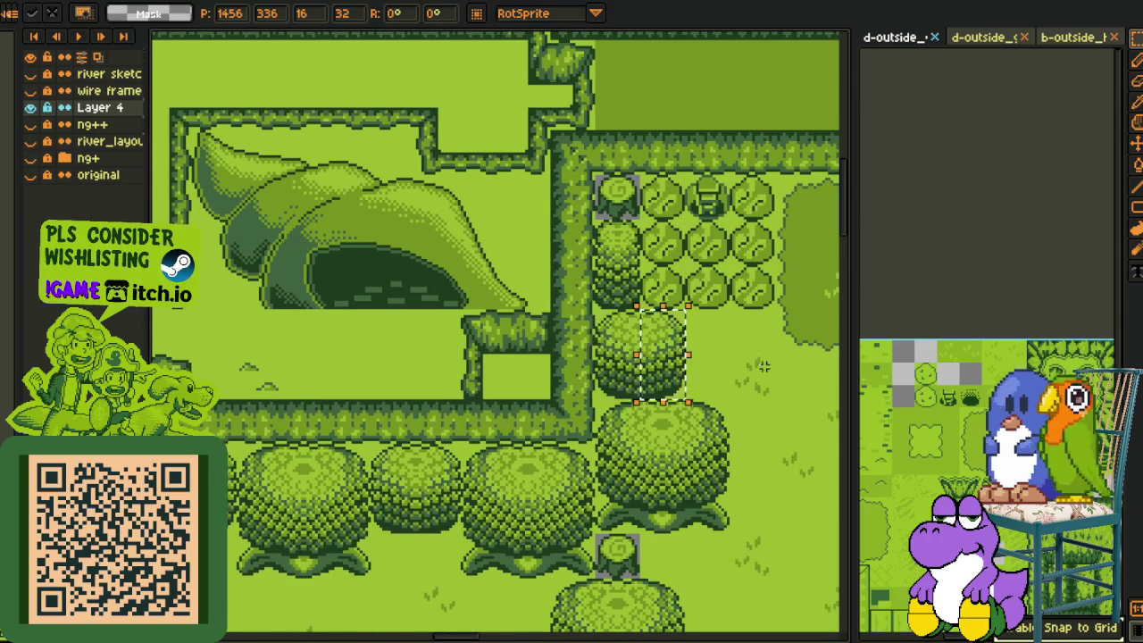
{"action": "scroll", "coordinate": [804, 384], "scroll_direction": "down", "scroll_amount": 2}
{"action": "scroll", "coordinate": [634, 331], "scroll_direction": "up", "scroll_amount": 1}
{"action": "scroll", "coordinate": [549, 400], "scroll_direction": "up", "scroll_amount": 2}
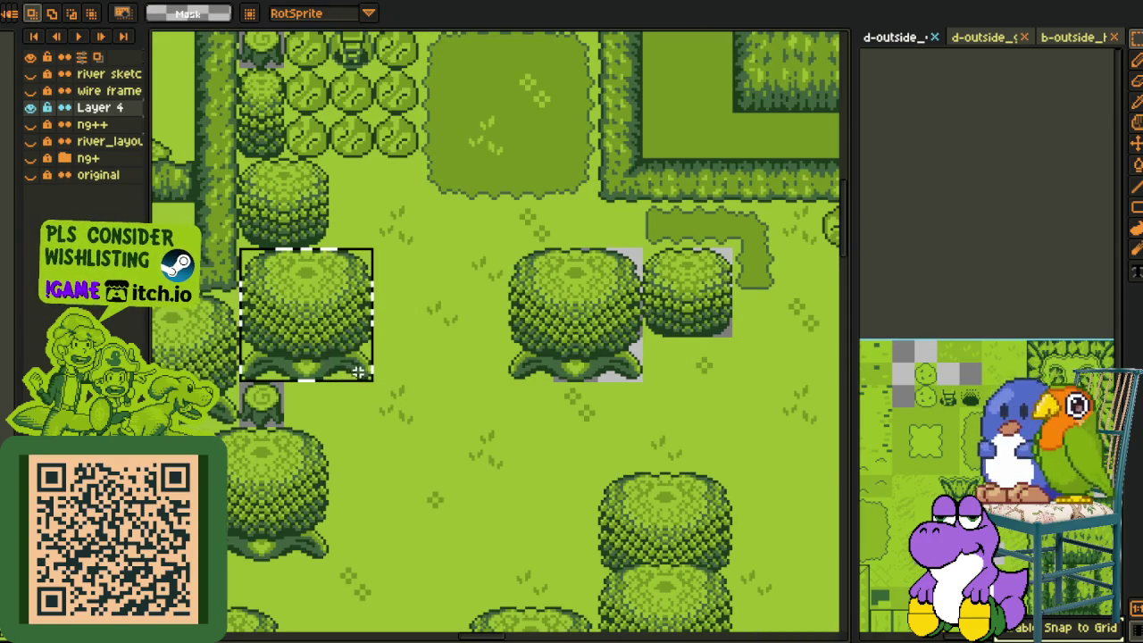
{"action": "key", "text": "ctrl+z"}
{"action": "mouse_move", "coordinate": [261, 259]}
{"action": "left_mouse_down"}
{"action": "mouse_move", "coordinate": [369, 377]}
{"action": "mouse_move", "coordinate": [594, 365]}
{"action": "left_mouse_up"}
{"action": "key", "text": "Return"}
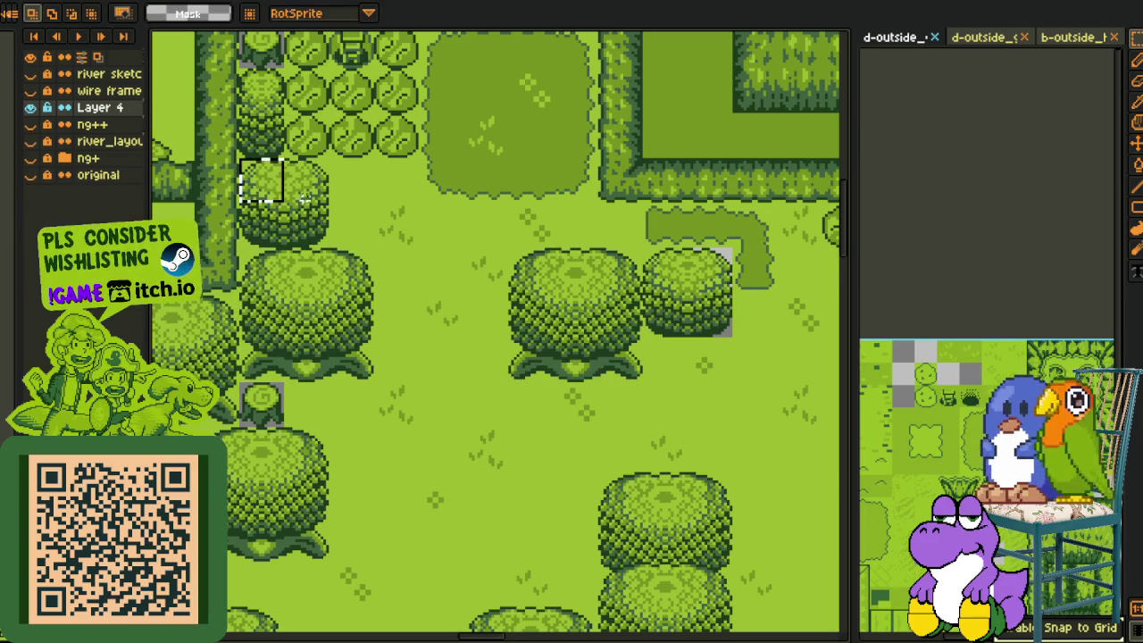
Move trees into the right and upper-right spots and beside the tree column
{"action": "mouse_move", "coordinate": [303, 198]}
{"action": "left_mouse_down"}
{"action": "mouse_move", "coordinate": [327, 237]}
{"action": "mouse_move", "coordinate": [689, 312]}
{"action": "mouse_move", "coordinate": [530, 289]}
{"action": "left_mouse_up"}
{"action": "scroll", "coordinate": [754, 315], "scroll_direction": "down", "scroll_amount": 2}
{"action": "scroll", "coordinate": [410, 295], "scroll_direction": "up", "scroll_amount": 2}
{"action": "key", "text": "m"}
{"action": "left_click_drag", "start_coordinate": [238, 227], "coordinate": [324, 339]}
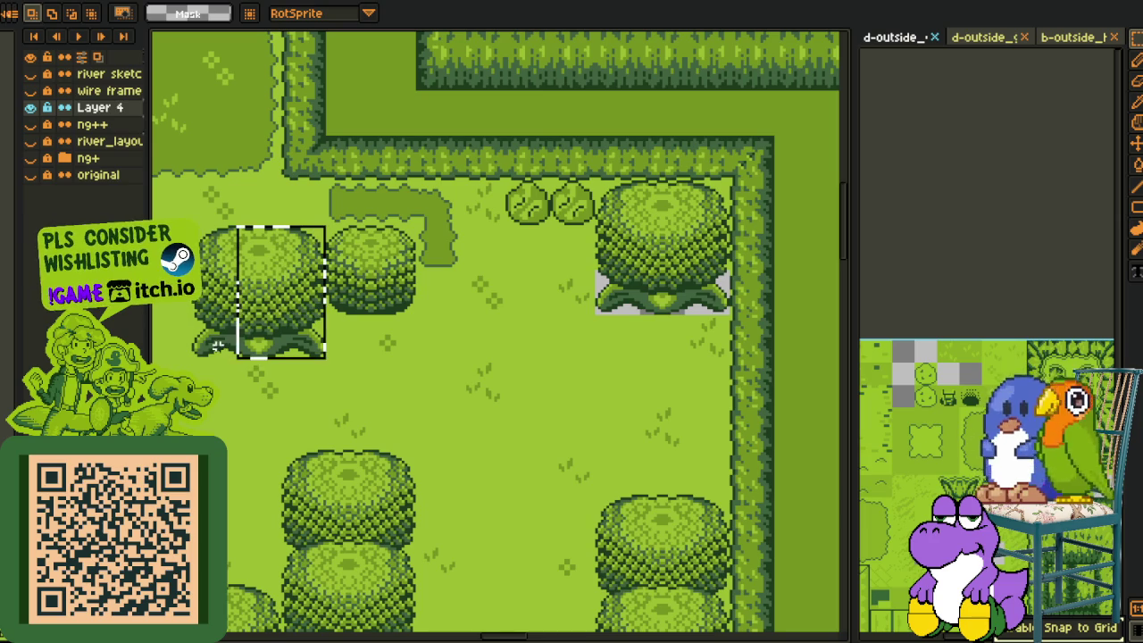
{"action": "left_click_drag", "start_coordinate": [191, 365], "coordinate": [334, 220]}
{"action": "left_click_drag", "start_coordinate": [255, 331], "coordinate": [643, 299]}
{"action": "scroll", "coordinate": [518, 381], "scroll_direction": "down", "scroll_amount": 2}
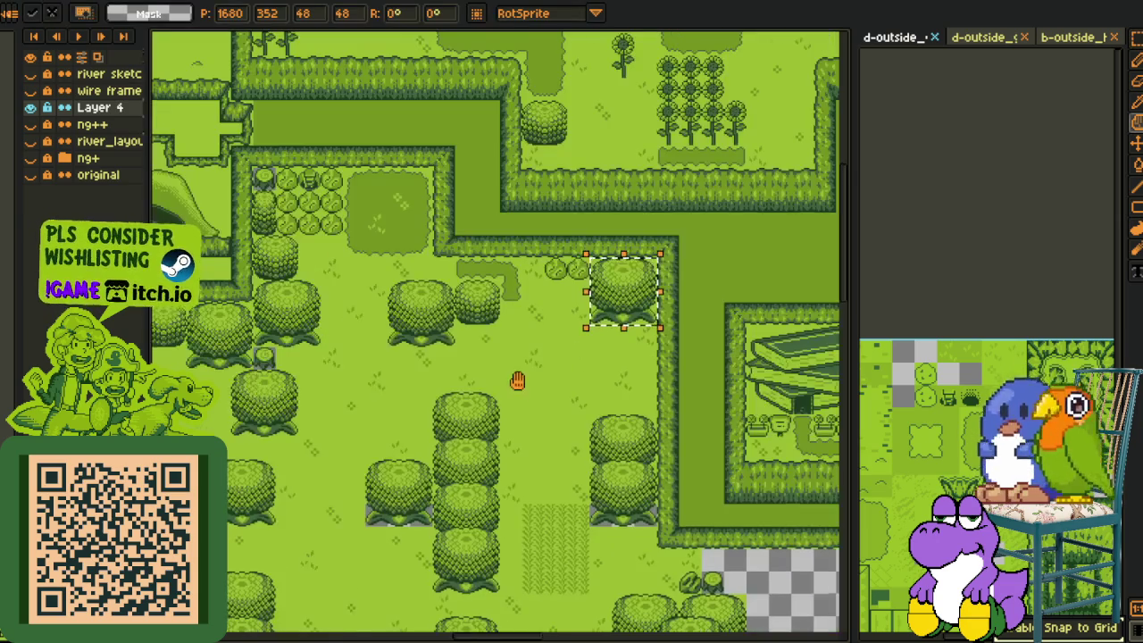
{"action": "left_click_drag", "start_coordinate": [518, 382], "coordinate": [545, 350]}
{"action": "mouse_move", "coordinate": [661, 230]}
{"action": "left_mouse_down"}
{"action": "mouse_move", "coordinate": [429, 401]}
{"action": "mouse_move", "coordinate": [428, 421]}
{"action": "left_mouse_up"}
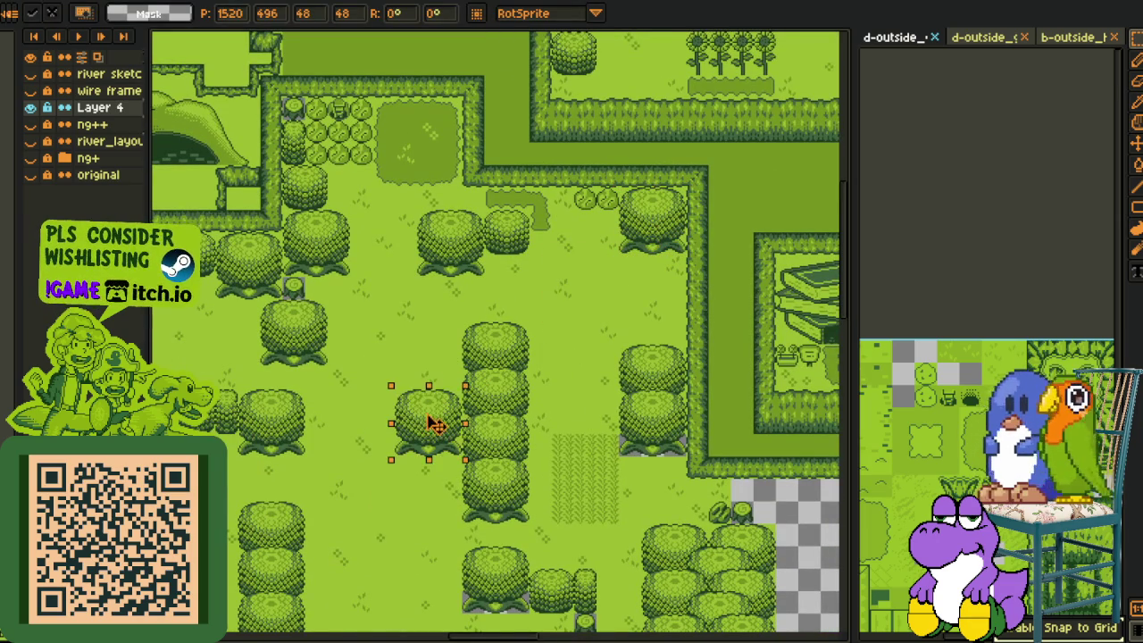
{"action": "scroll", "coordinate": [445, 442], "scroll_direction": "up", "scroll_amount": 1}
Shift the 48×16 tree-base pieces into place and commit them
{"action": "mouse_move", "coordinate": [452, 460]}
{"action": "left_mouse_down"}
{"action": "mouse_move", "coordinate": [478, 472]}
{"action": "mouse_move", "coordinate": [778, 454]}
{"action": "left_mouse_up"}
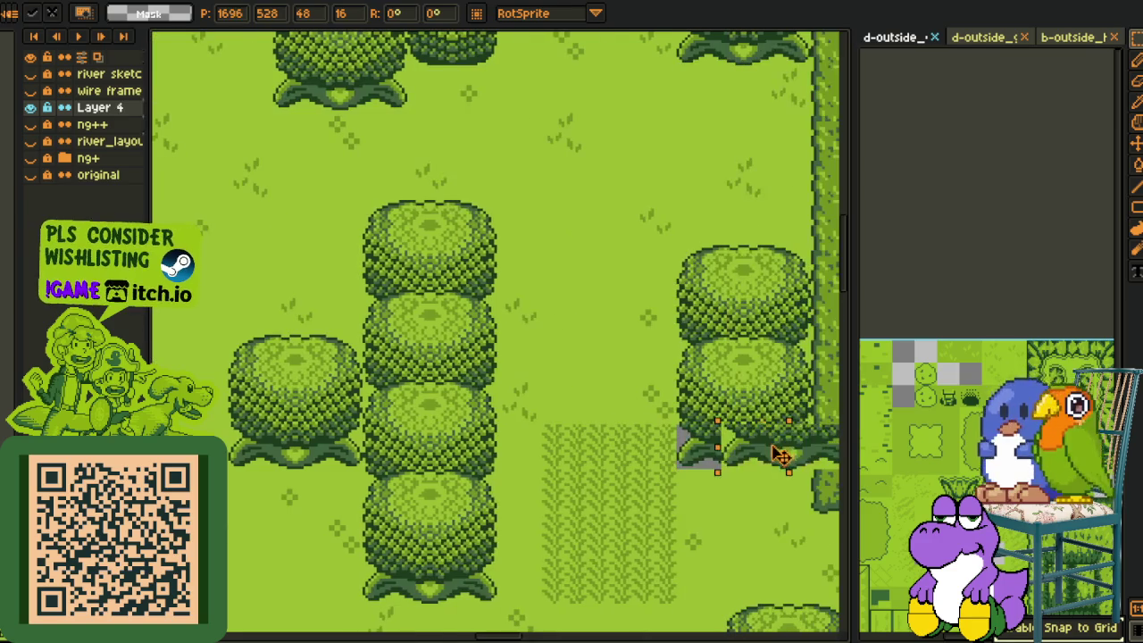
{"action": "scroll", "coordinate": [646, 365], "scroll_direction": "down", "scroll_amount": 3}
{"action": "scroll", "coordinate": [612, 388], "scroll_direction": "up", "scroll_amount": 3}
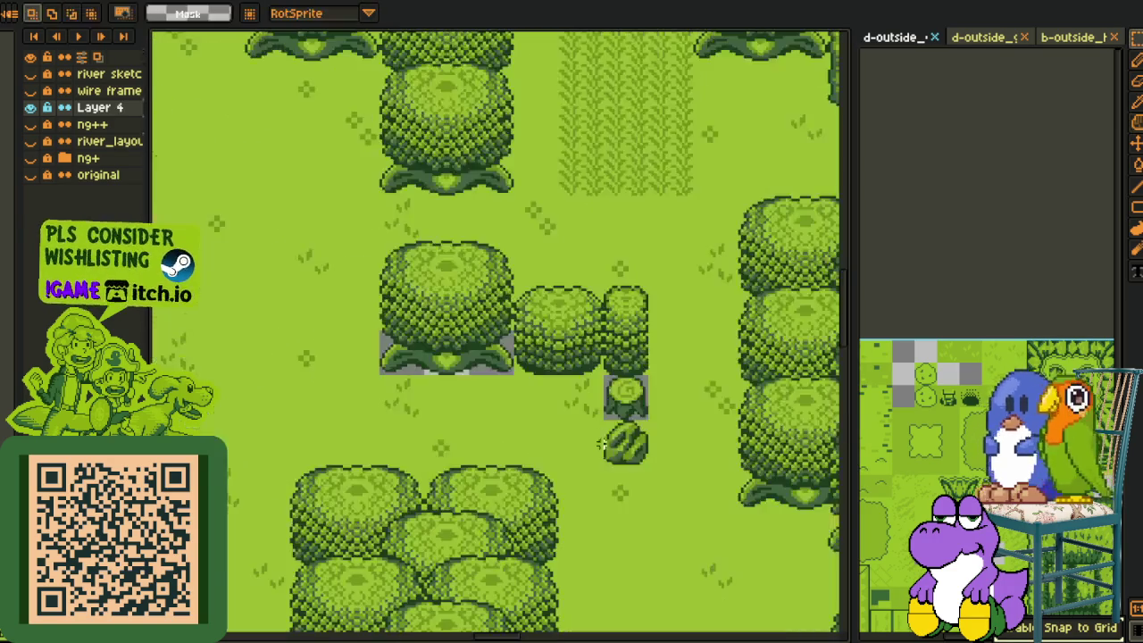
{"action": "scroll", "coordinate": [442, 330], "scroll_direction": "up", "scroll_amount": 1}
{"action": "left_click_drag", "start_coordinate": [253, 340], "coordinate": [434, 331]}
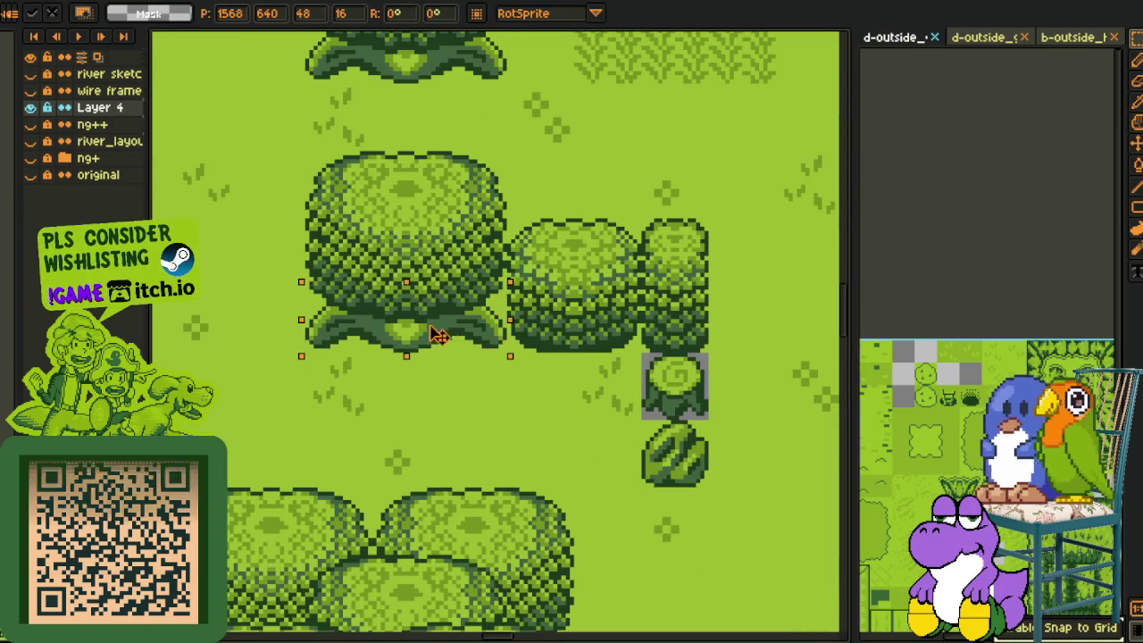
{"action": "key", "text": "Return"}
{"action": "scroll", "coordinate": [593, 205], "scroll_direction": "down", "scroll_amount": 3}
{"action": "scroll", "coordinate": [746, 419], "scroll_direction": "up", "scroll_amount": 3}
{"action": "mouse_move", "coordinate": [747, 419]}
{"action": "left_mouse_down"}
{"action": "mouse_move", "coordinate": [545, 344]}
{"action": "mouse_move", "coordinate": [541, 373]}
{"action": "left_mouse_up"}
{"action": "key", "text": "ctrl+v"}
{"action": "key", "text": "Return"}
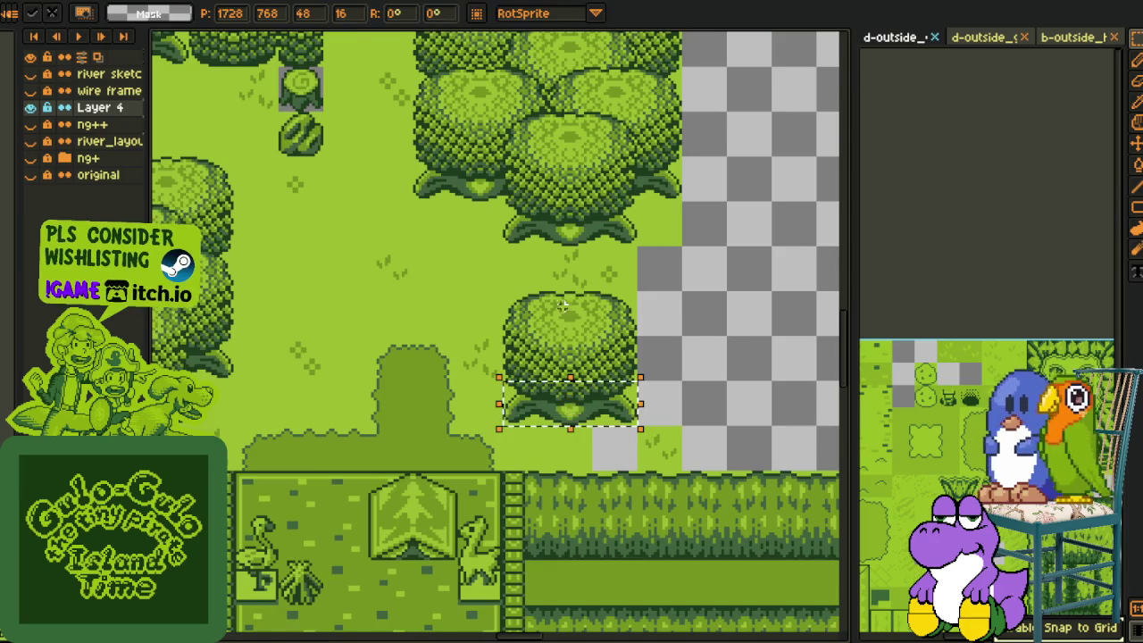
{"action": "scroll", "coordinate": [540, 374], "scroll_direction": "down", "scroll_amount": 2}
{"action": "scroll", "coordinate": [672, 391], "scroll_direction": "up", "scroll_amount": 2}
Place the stump tile into its grey slot and commit it
{"action": "scroll", "coordinate": [672, 391], "scroll_direction": "up", "scroll_amount": 2}
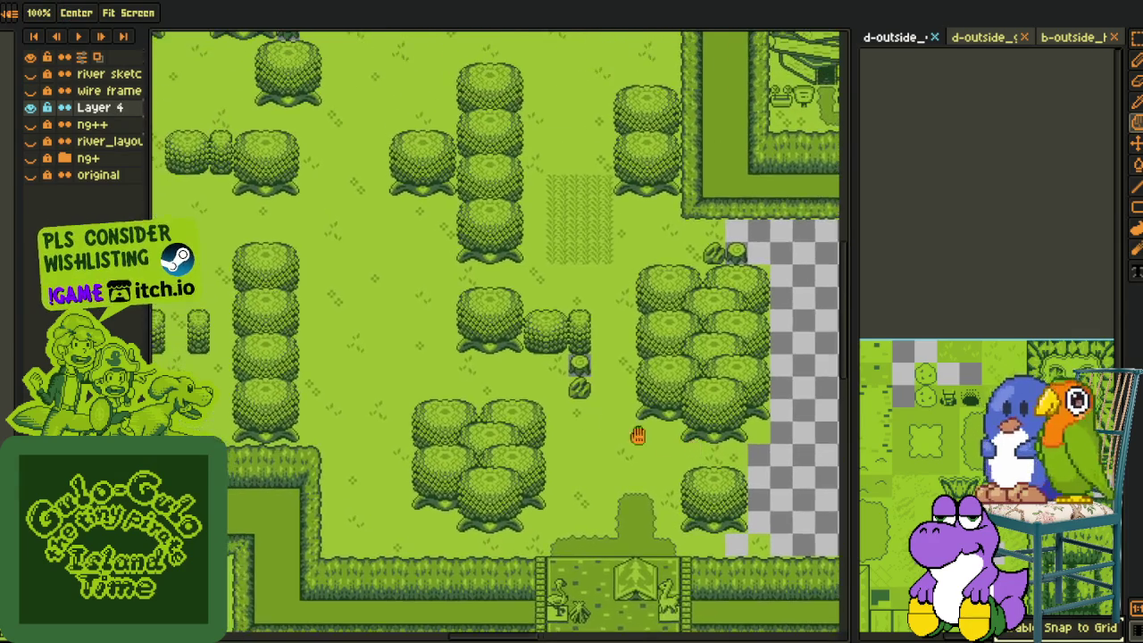
{"action": "scroll", "coordinate": [638, 434], "scroll_direction": "up", "scroll_amount": 2}
{"action": "scroll", "coordinate": [620, 416], "scroll_direction": "up", "scroll_amount": 2}
{"action": "scroll", "coordinate": [575, 352], "scroll_direction": "down", "scroll_amount": 3}
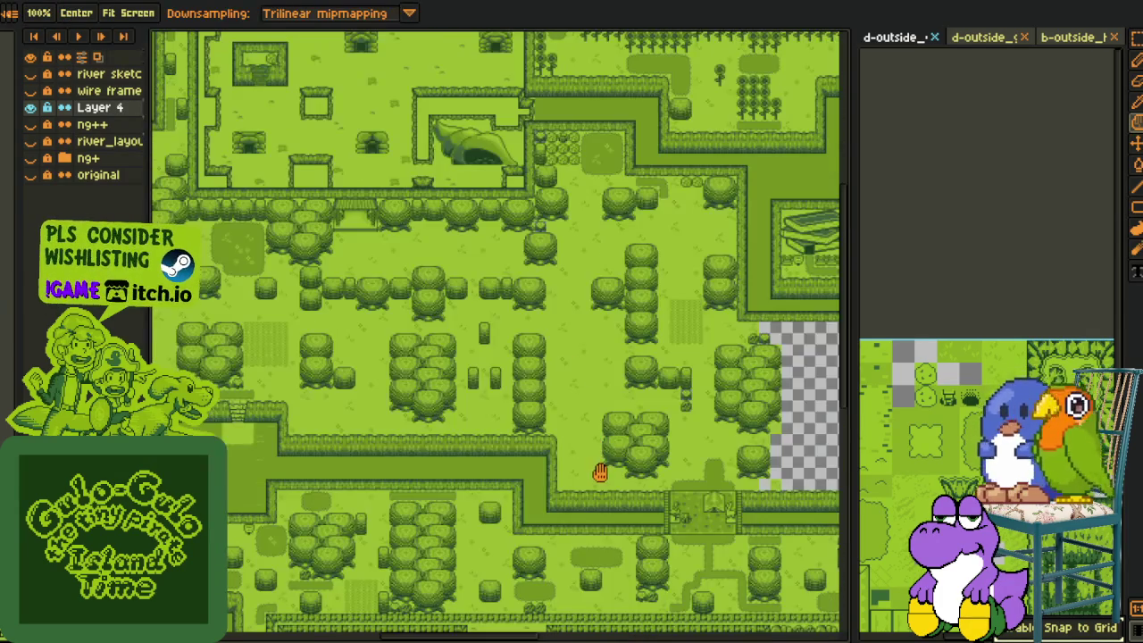
{"action": "scroll", "coordinate": [577, 541], "scroll_direction": "up", "scroll_amount": 1}
{"action": "scroll", "coordinate": [553, 571], "scroll_direction": "up", "scroll_amount": 1}
{"action": "scroll", "coordinate": [579, 521], "scroll_direction": "down", "scroll_amount": 5}
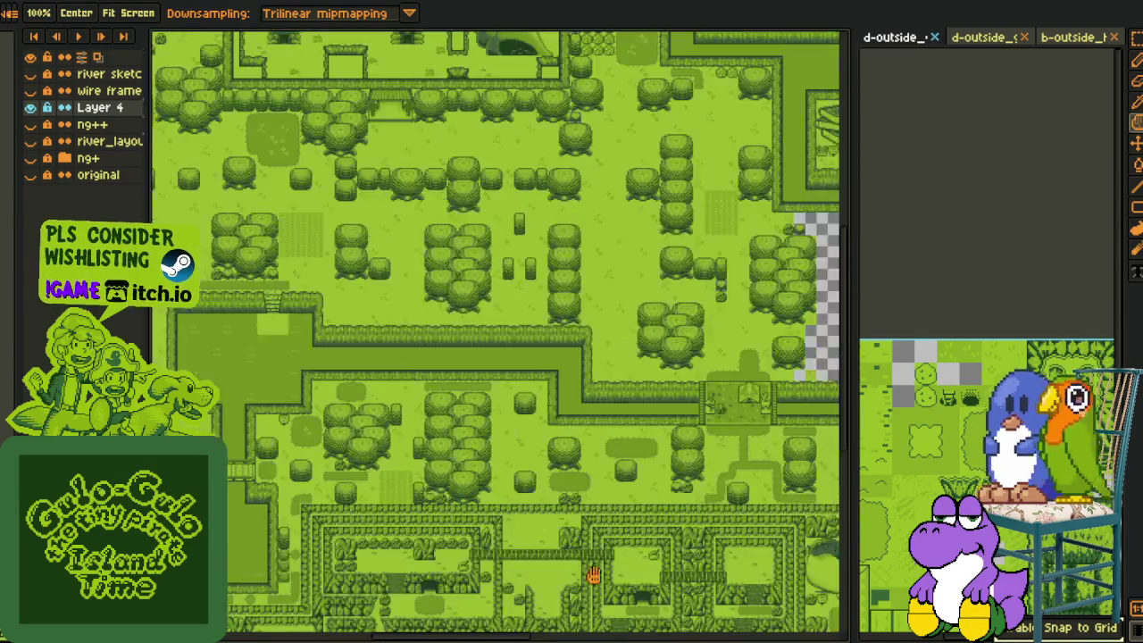
{"action": "scroll", "coordinate": [598, 473], "scroll_direction": "down", "scroll_amount": 3}
{"action": "scroll", "coordinate": [620, 422], "scroll_direction": "down", "scroll_amount": 1}
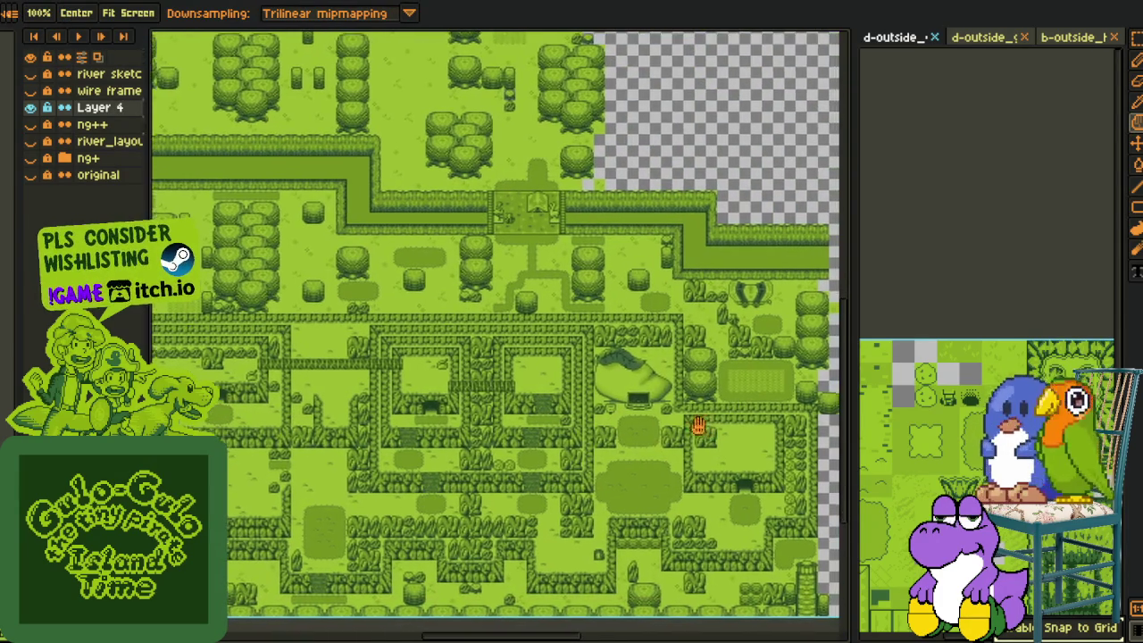
{"action": "left_click_drag", "start_coordinate": [712, 429], "coordinate": [590, 382]}
{"action": "scroll", "coordinate": [500, 243], "scroll_direction": "up", "scroll_amount": 3}
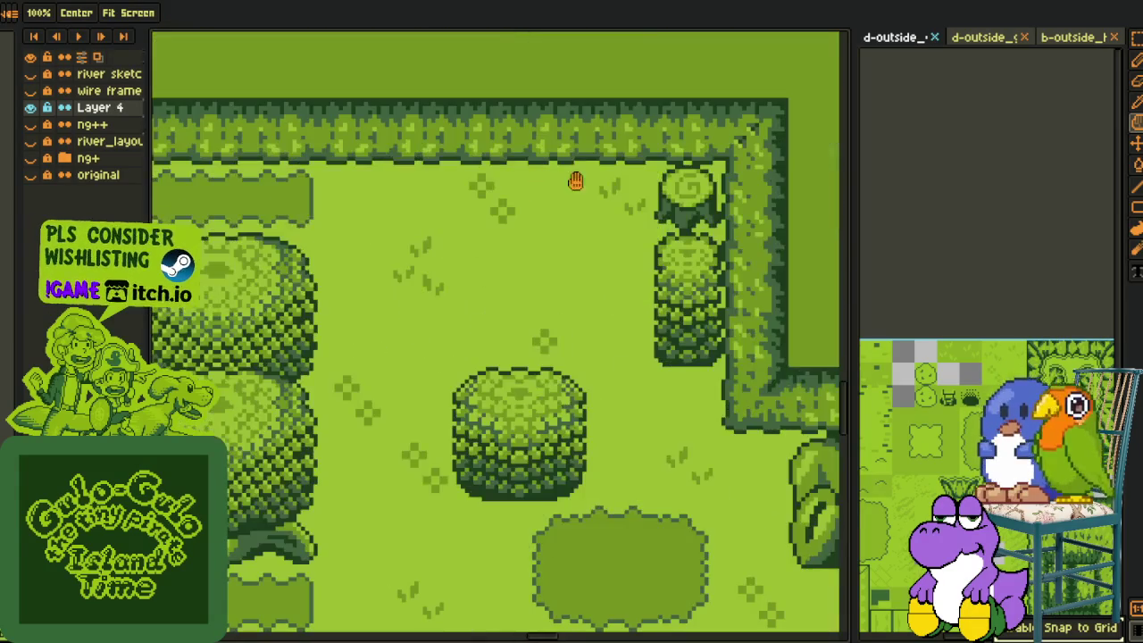
{"action": "scroll", "coordinate": [597, 237], "scroll_direction": "down", "scroll_amount": 3}
{"action": "scroll", "coordinate": [487, 277], "scroll_direction": "up", "scroll_amount": 1}
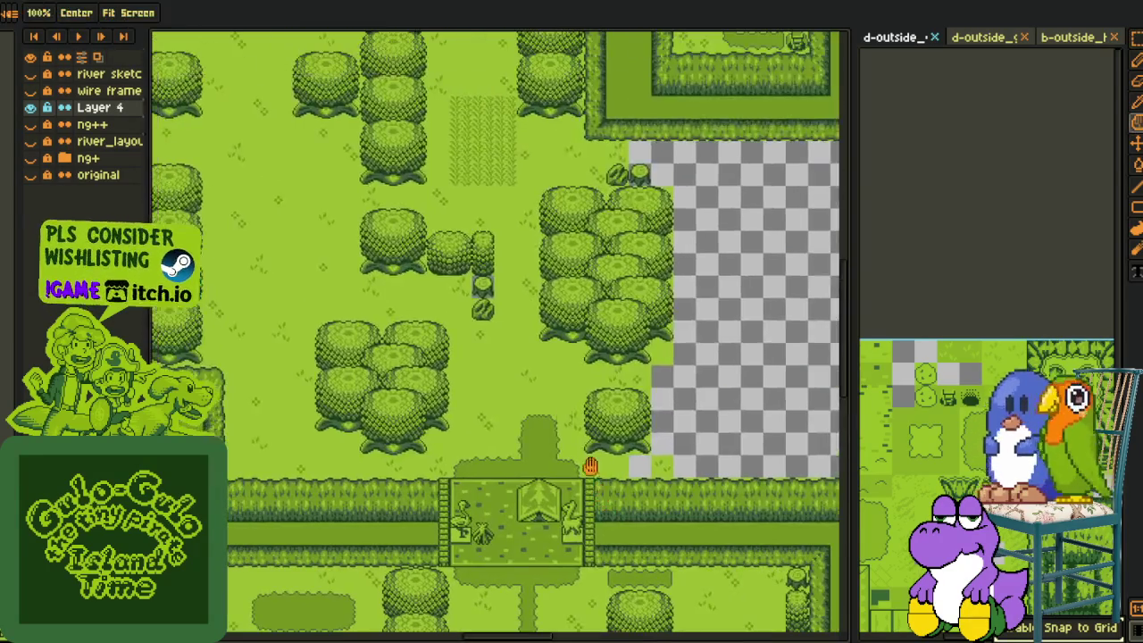
{"action": "scroll", "coordinate": [486, 277], "scroll_direction": "up", "scroll_amount": 1}
{"action": "scroll", "coordinate": [482, 280], "scroll_direction": "up", "scroll_amount": 1}
{"action": "left_click_drag", "start_coordinate": [483, 280], "coordinate": [472, 247]}
{"action": "scroll", "coordinate": [581, 192], "scroll_direction": "down", "scroll_amount": 2}
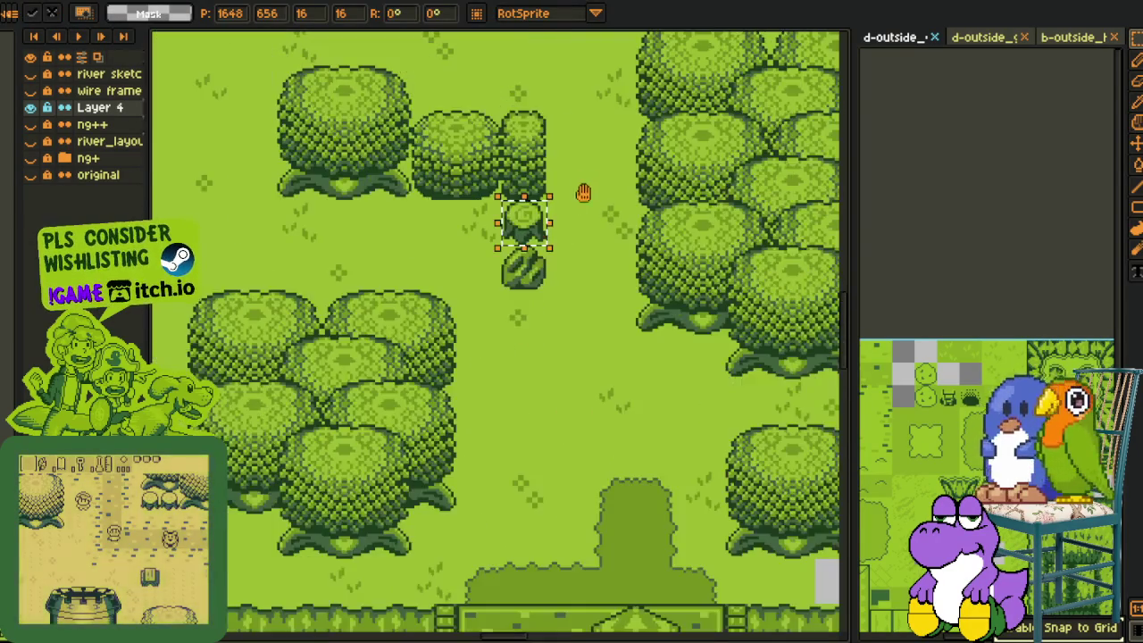
{"action": "left_click_drag", "start_coordinate": [581, 191], "coordinate": [599, 472]}
{"action": "mouse_move", "coordinate": [552, 527]}
{"action": "left_mouse_down"}
{"action": "mouse_move", "coordinate": [802, 320]}
{"action": "mouse_move", "coordinate": [540, 275]}
{"action": "mouse_move", "coordinate": [446, 273]}
{"action": "left_mouse_up"}
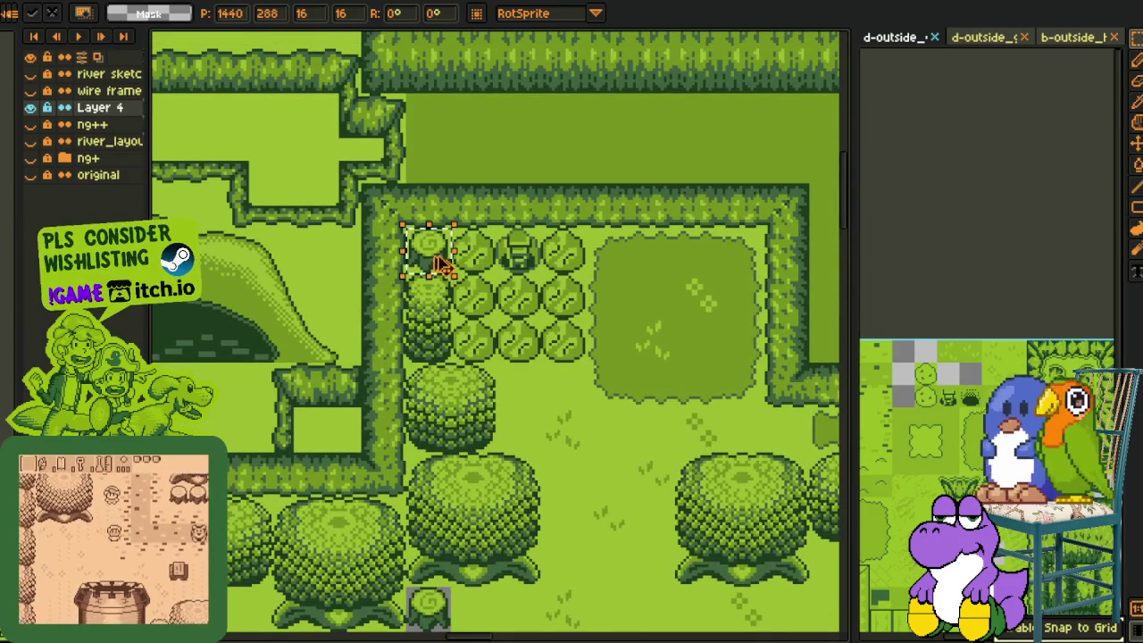
{"action": "key", "text": "Return"}
Save the map and show the red wire frame grid layer again
{"action": "scroll", "coordinate": [561, 590], "scroll_direction": "down", "scroll_amount": 3}
{"action": "scroll", "coordinate": [569, 566], "scroll_direction": "up", "scroll_amount": 1}
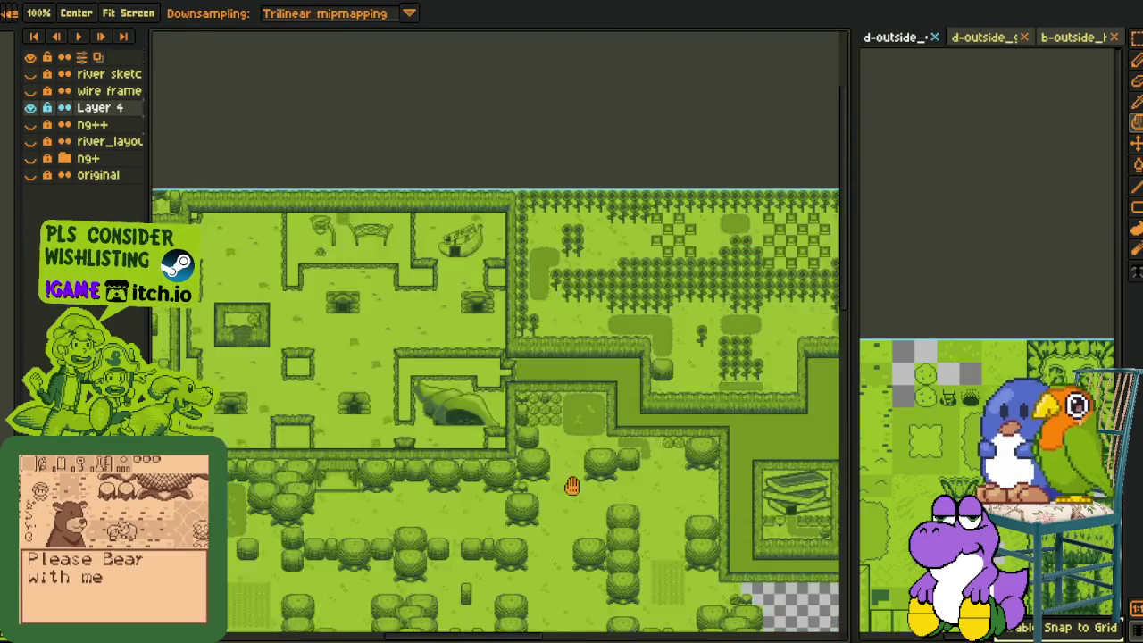
{"action": "left_click_drag", "start_coordinate": [602, 459], "coordinate": [546, 396]}
{"action": "key", "text": "ctrl+s"}
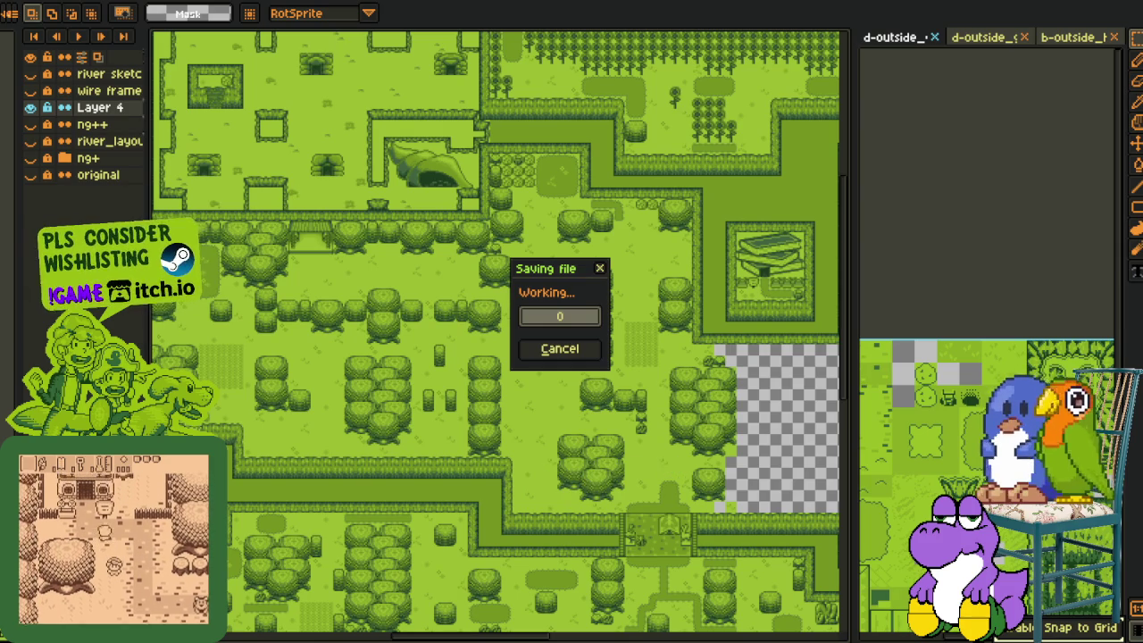
{"action": "scroll", "coordinate": [661, 459], "scroll_direction": "up", "scroll_amount": 1}
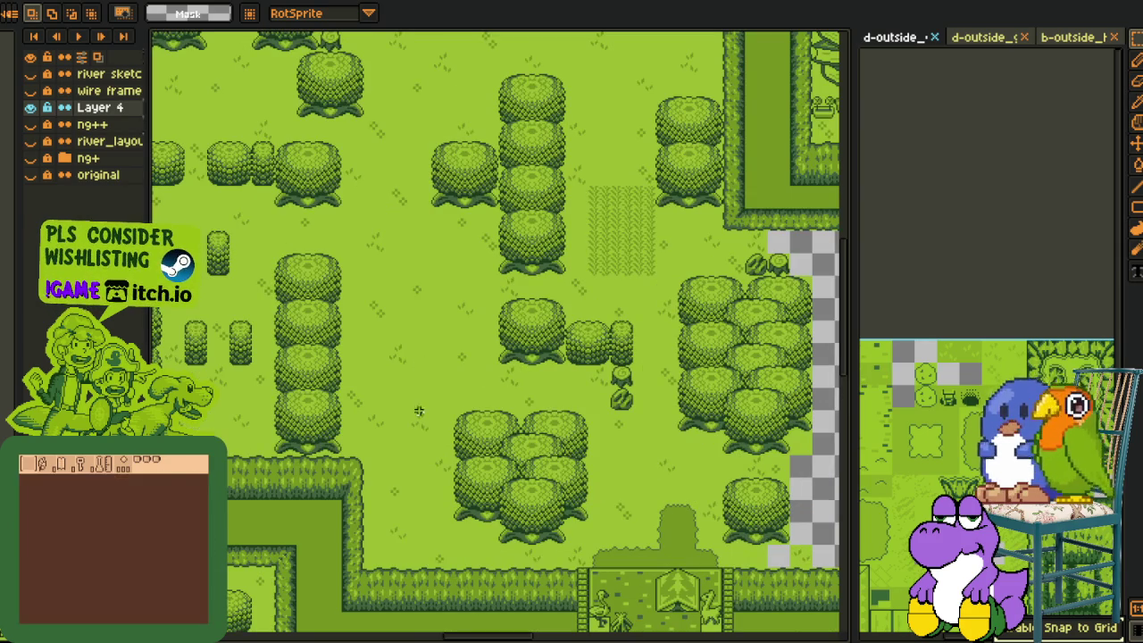
{"action": "left_click", "coordinate": [30, 91]}
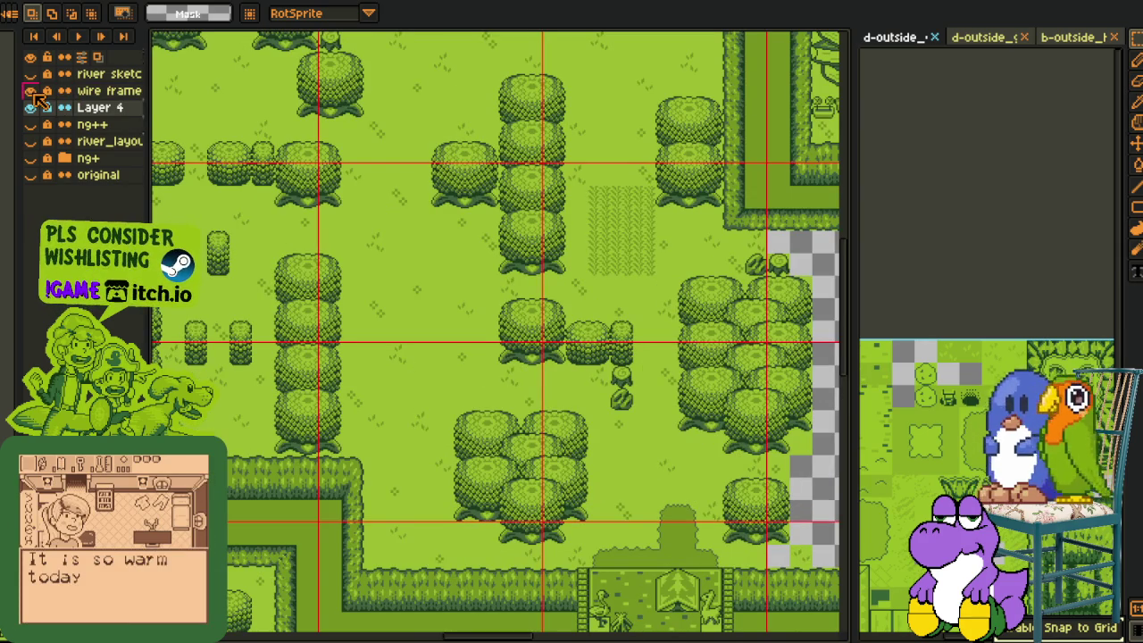
Copy a round bush tree into the clearing's middle tree row
{"action": "left_click_drag", "start_coordinate": [379, 349], "coordinate": [466, 372]}
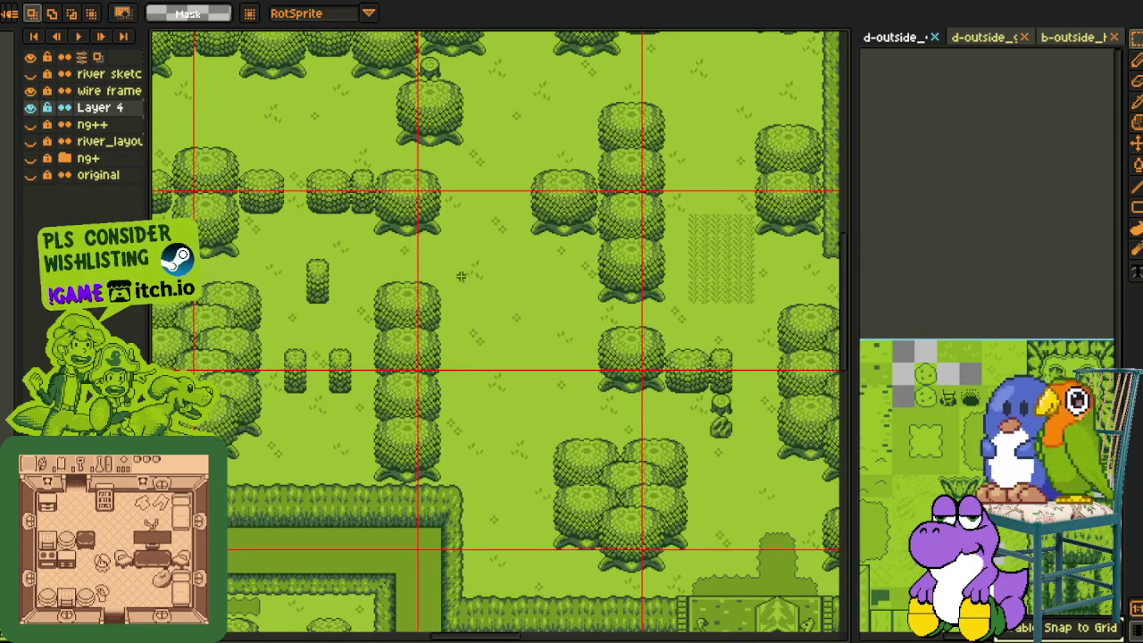
{"action": "scroll", "coordinate": [390, 189], "scroll_direction": "up", "scroll_amount": 1}
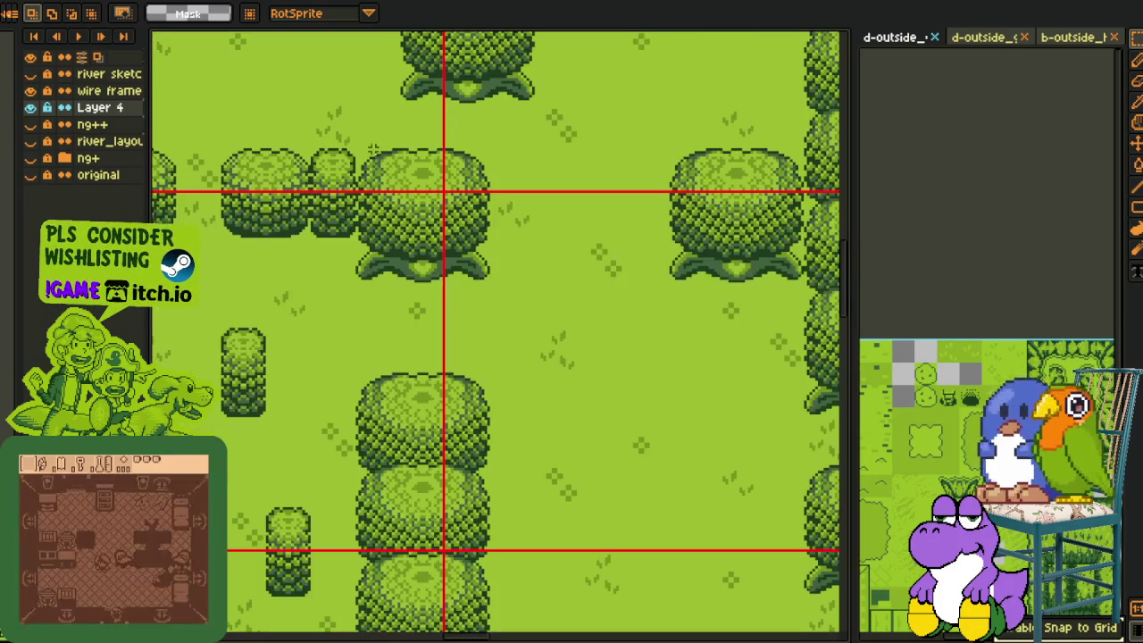
{"action": "mouse_move", "coordinate": [357, 149]}
{"action": "left_mouse_down"}
{"action": "mouse_move", "coordinate": [487, 279]}
{"action": "mouse_move", "coordinate": [614, 591]}
{"action": "left_mouse_up"}
{"action": "left_click_drag", "start_coordinate": [680, 574], "coordinate": [515, 405]}
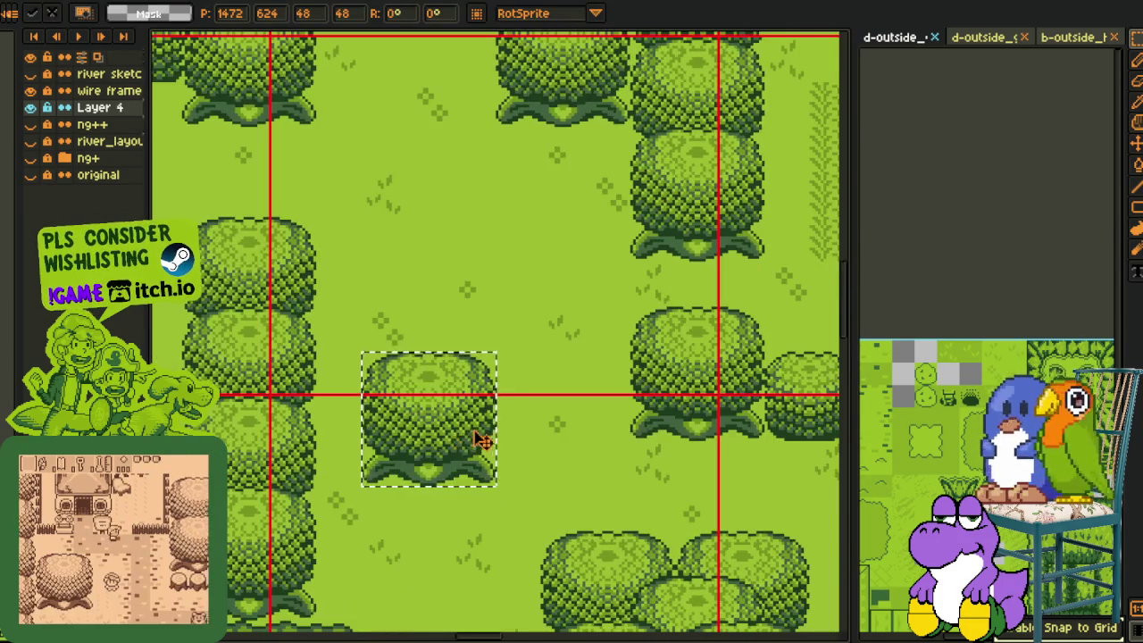
{"action": "scroll", "coordinate": [482, 440], "scroll_direction": "down", "scroll_amount": 3}
{"action": "scroll", "coordinate": [521, 435], "scroll_direction": "up", "scroll_amount": 2}
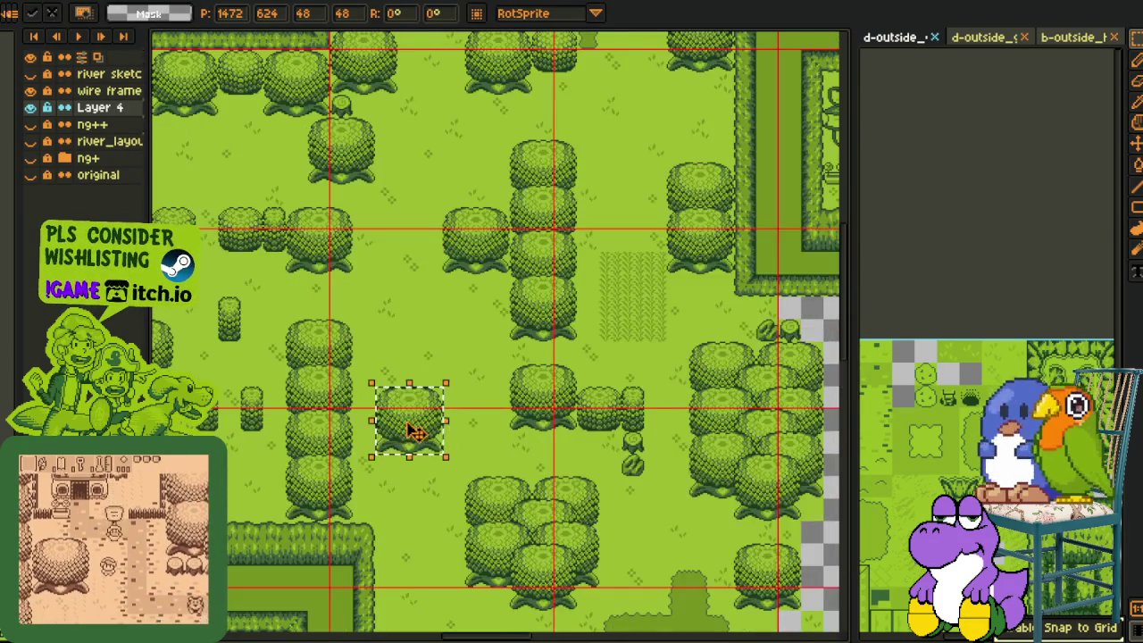
{"action": "left_click_drag", "start_coordinate": [417, 428], "coordinate": [390, 429]}
{"action": "left_click", "coordinate": [467, 417]}
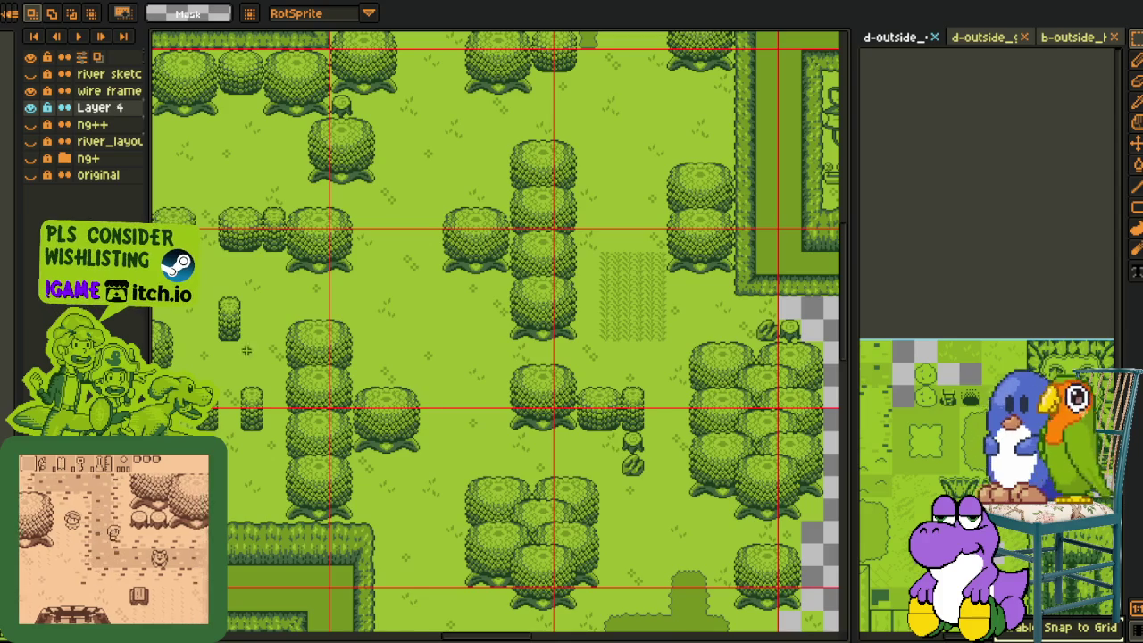
Copy the small left bush into the tree row, plus another copy further right
{"action": "left_click", "coordinate": [228, 327]}
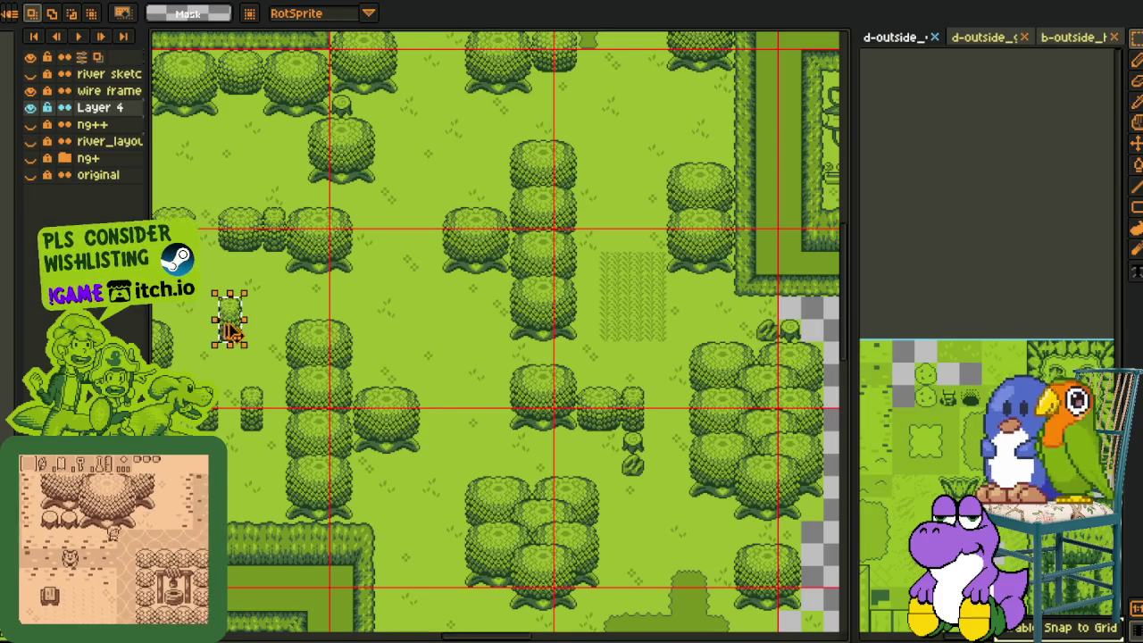
{"action": "left_click_drag", "start_coordinate": [228, 329], "coordinate": [441, 428]}
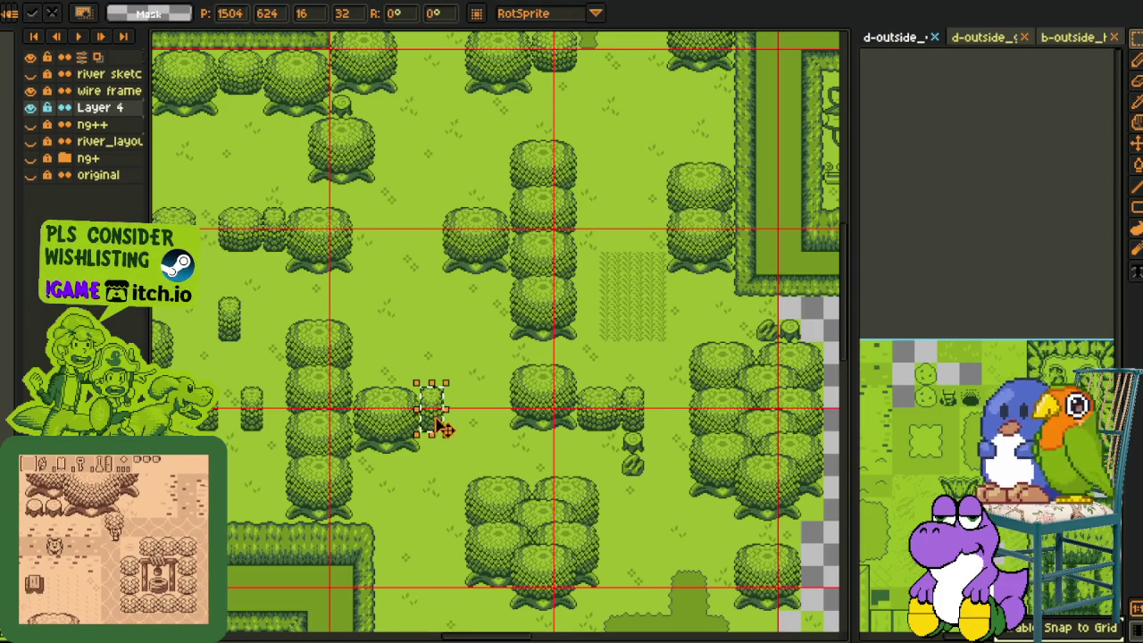
{"action": "key", "text": "Return"}
{"action": "left_click_drag", "start_coordinate": [485, 378], "coordinate": [596, 512]}
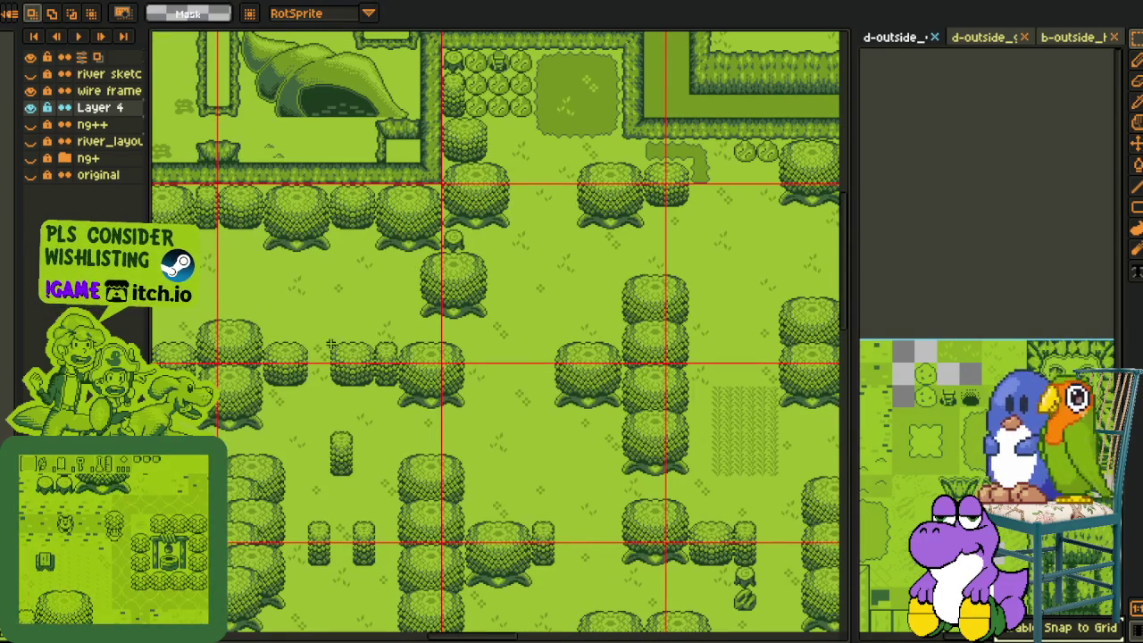
{"action": "mouse_move", "coordinate": [369, 390]}
{"action": "left_mouse_down"}
{"action": "mouse_move", "coordinate": [534, 377]}
{"action": "mouse_move", "coordinate": [491, 378]}
{"action": "left_mouse_up"}
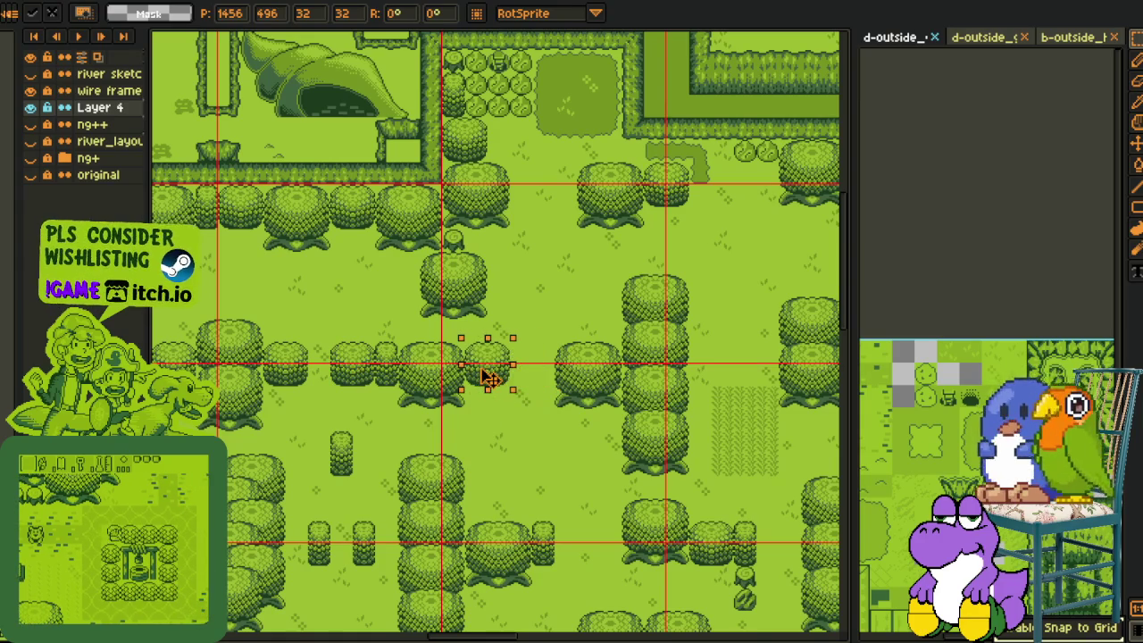
{"action": "key", "text": "Return"}
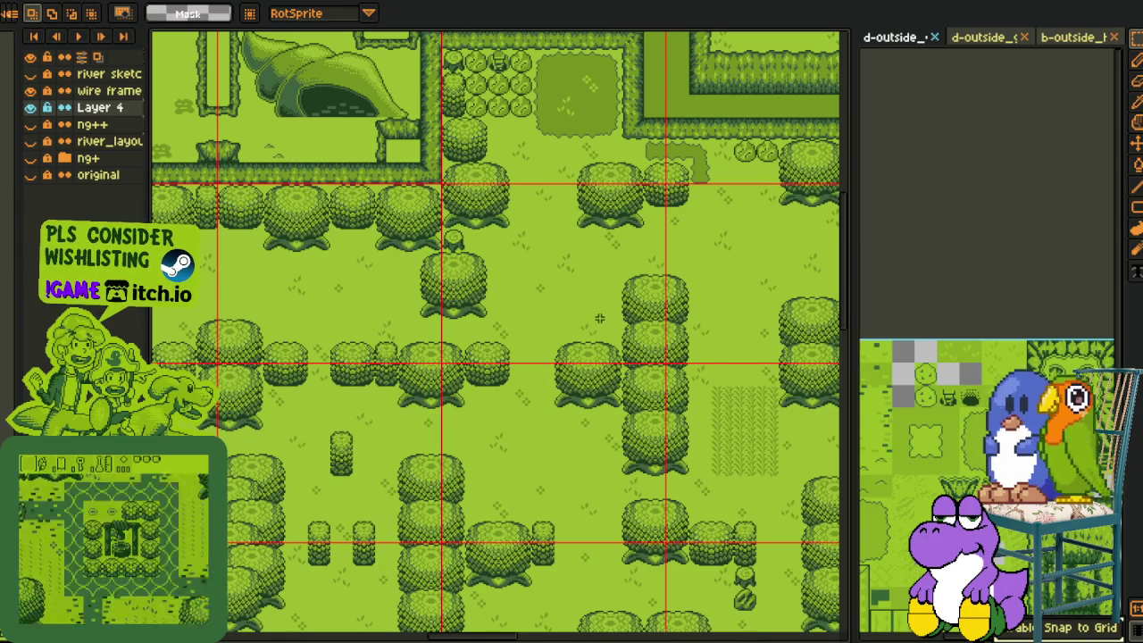
Move a single 16-pixel grass tile up and to the right
{"action": "mouse_move", "coordinate": [576, 319]}
{"action": "left_mouse_down"}
{"action": "mouse_move", "coordinate": [597, 338]}
{"action": "mouse_move", "coordinate": [543, 378]}
{"action": "mouse_move", "coordinate": [549, 366]}
{"action": "left_mouse_up"}
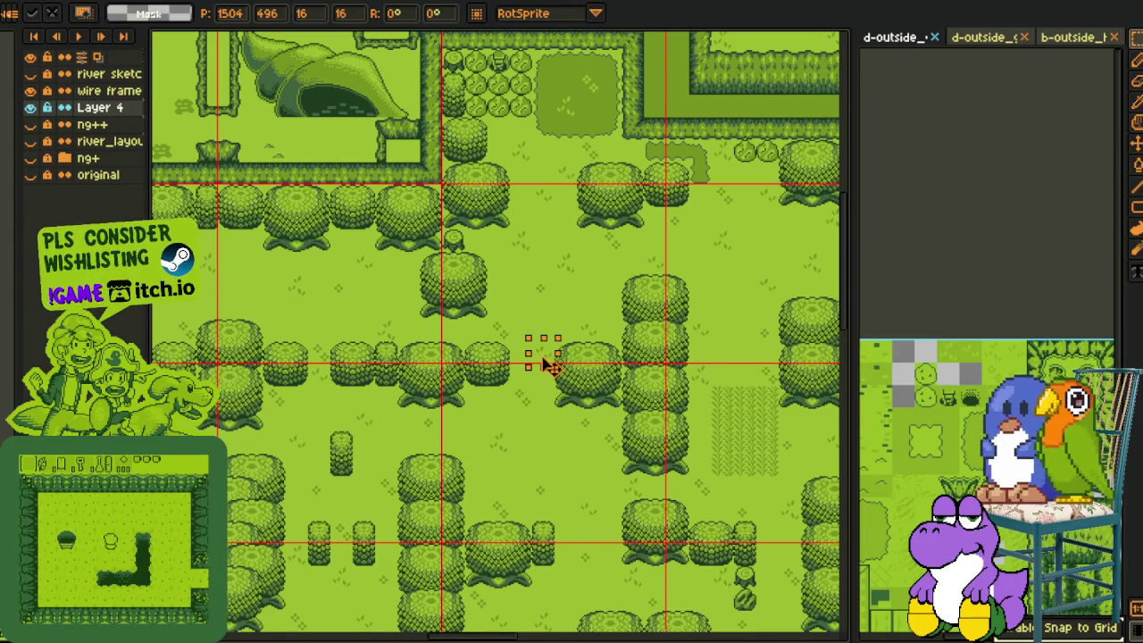
{"action": "key", "text": "Return"}
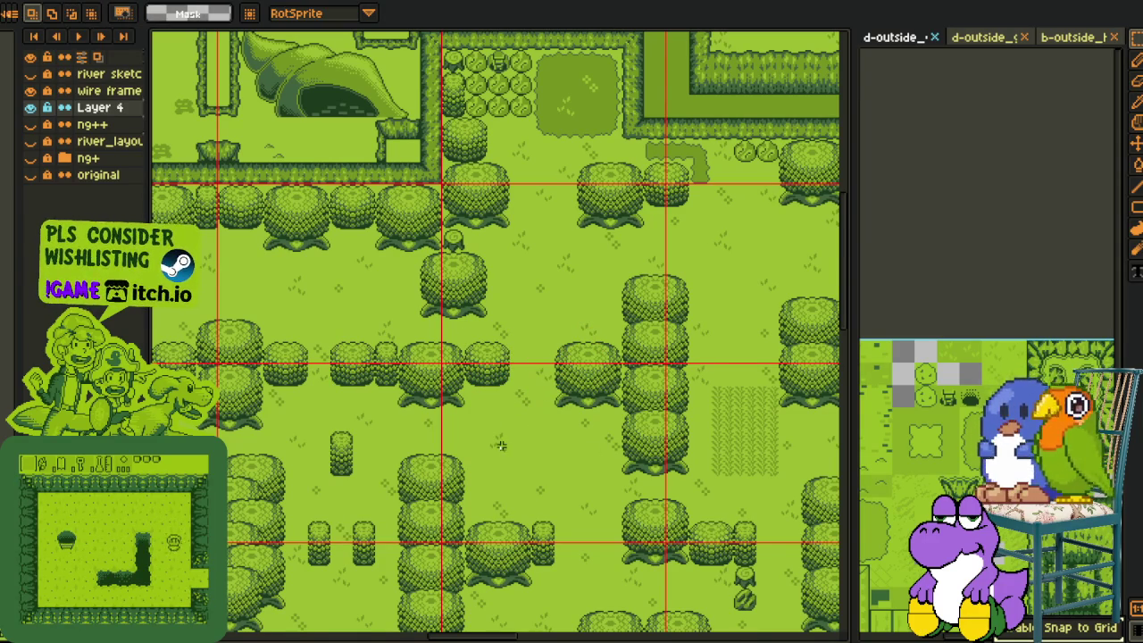
{"action": "left_click_drag", "start_coordinate": [507, 454], "coordinate": [538, 384]}
{"action": "key", "text": "Return"}
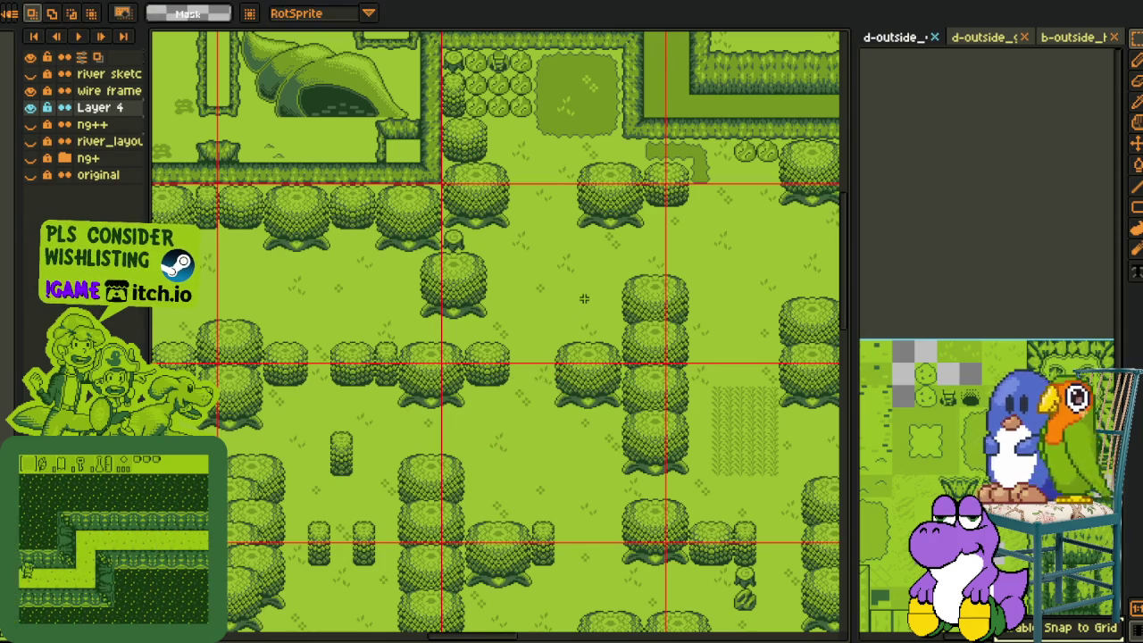
Save the map file with Ctrl+S
{"action": "key", "text": "h"}
{"action": "mouse_move", "coordinate": [576, 329]}
{"action": "left_mouse_down"}
{"action": "mouse_move", "coordinate": [612, 452]}
{"action": "mouse_move", "coordinate": [541, 401]}
{"action": "left_mouse_up"}
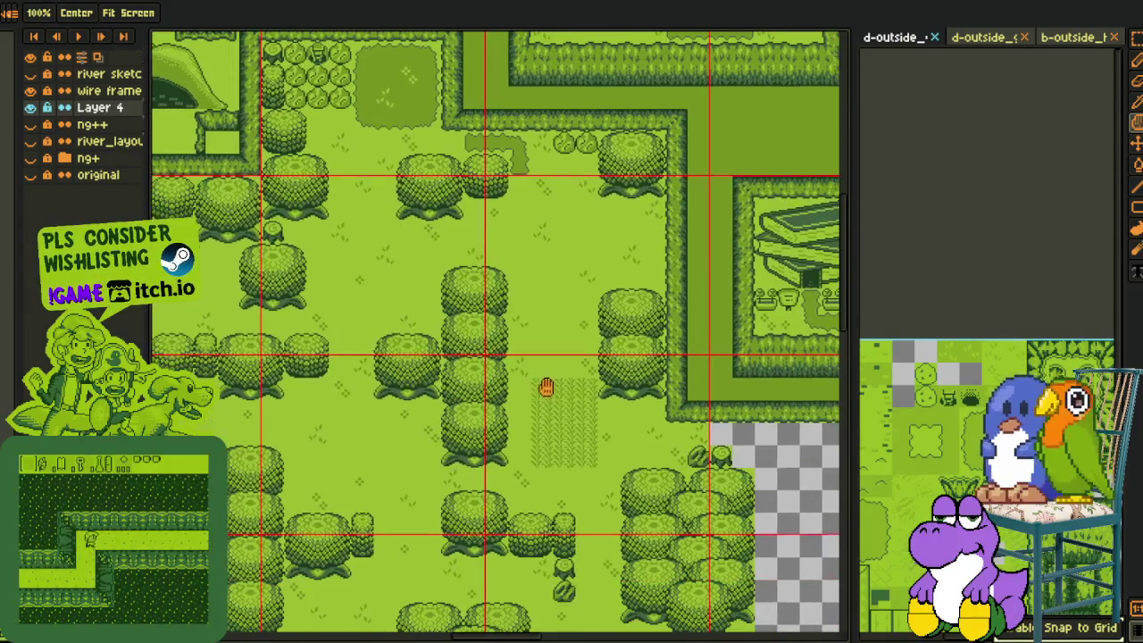
{"action": "key", "text": "ctrl+s"}
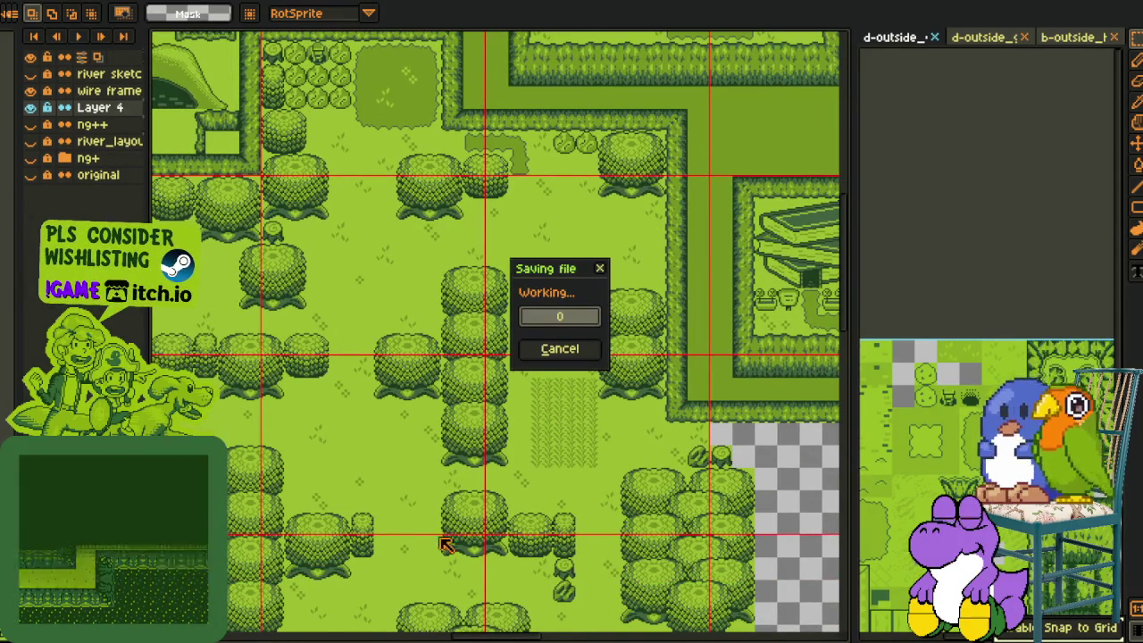
Copy the small tree in the lower forest one spot to the right
{"action": "key", "text": "h"}
{"action": "left_click_drag", "start_coordinate": [409, 568], "coordinate": [473, 370]}
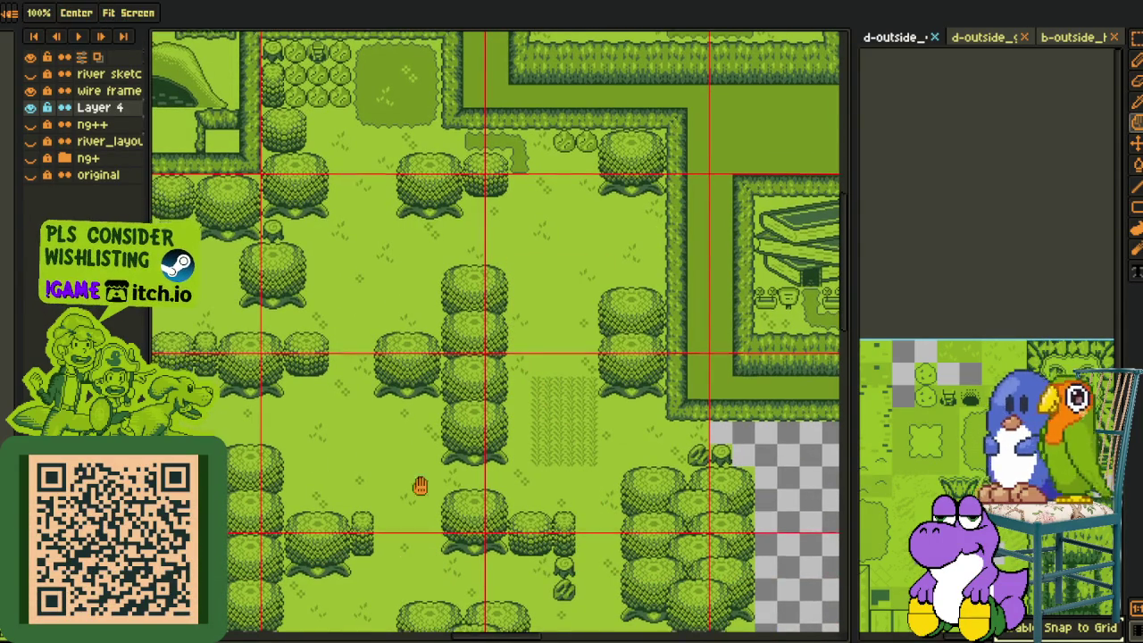
{"action": "scroll", "coordinate": [451, 332], "scroll_direction": "up", "scroll_amount": 1}
{"action": "key", "text": "m"}
{"action": "mouse_move", "coordinate": [398, 287]}
{"action": "left_mouse_down"}
{"action": "mouse_move", "coordinate": [434, 377]}
{"action": "mouse_move", "coordinate": [563, 370]}
{"action": "left_mouse_up"}
{"action": "key", "text": "h"}
{"action": "scroll", "coordinate": [554, 370], "scroll_direction": "down", "scroll_amount": 1}
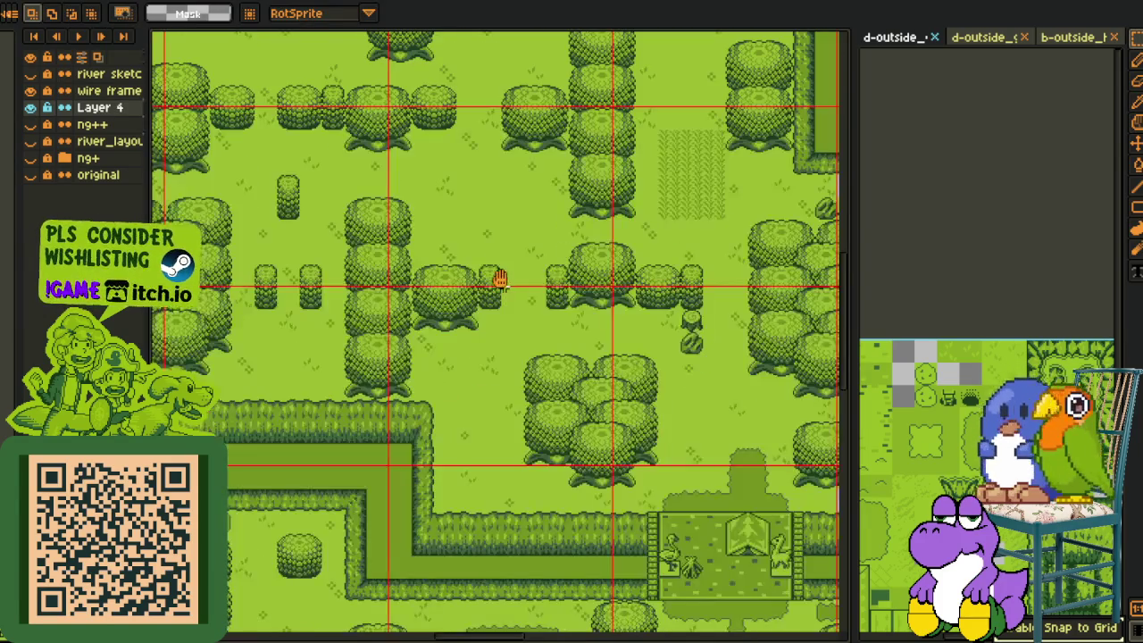
{"action": "left_click_drag", "start_coordinate": [499, 279], "coordinate": [548, 386]}
Hide the red wire-frame grid, shift the map view, then show the grid again
{"action": "left_click", "coordinate": [32, 107]}
{"action": "key", "text": "m"}
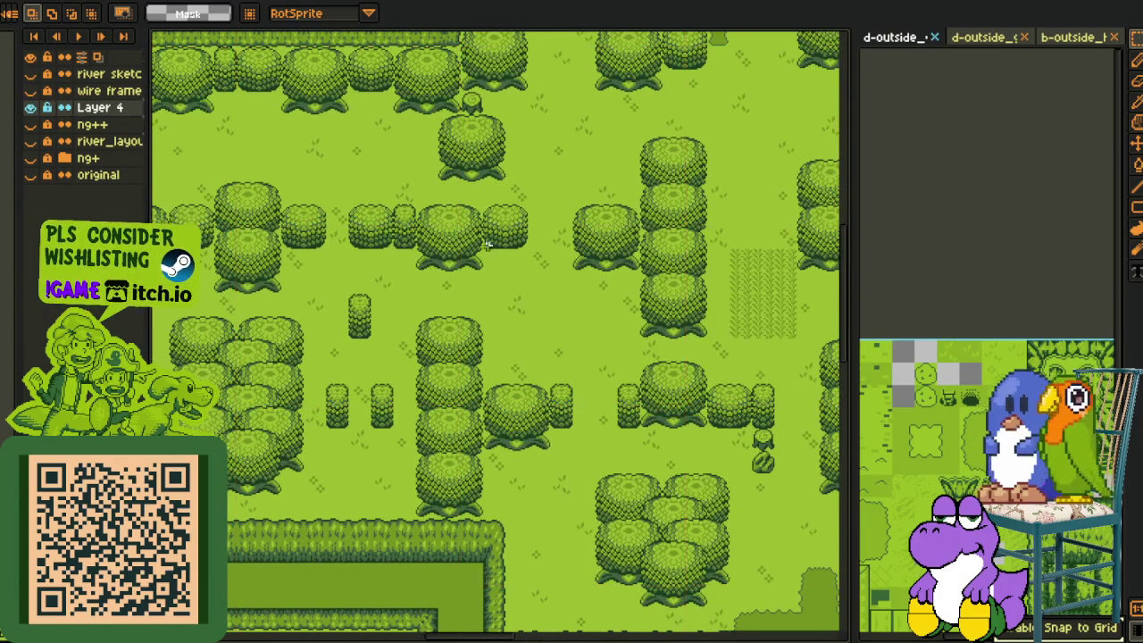
{"action": "scroll", "coordinate": [557, 311], "scroll_direction": "down", "scroll_amount": 2}
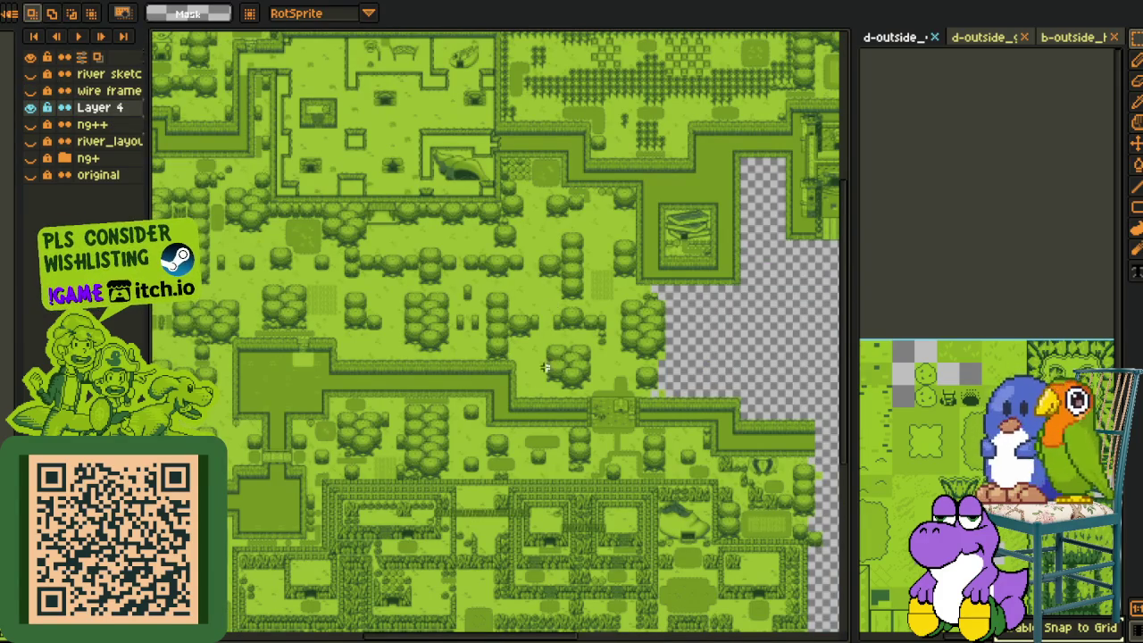
{"action": "mouse_move", "coordinate": [529, 393]}
{"action": "left_mouse_down"}
{"action": "mouse_move", "coordinate": [592, 383]}
{"action": "mouse_move", "coordinate": [572, 382]}
{"action": "left_mouse_up"}
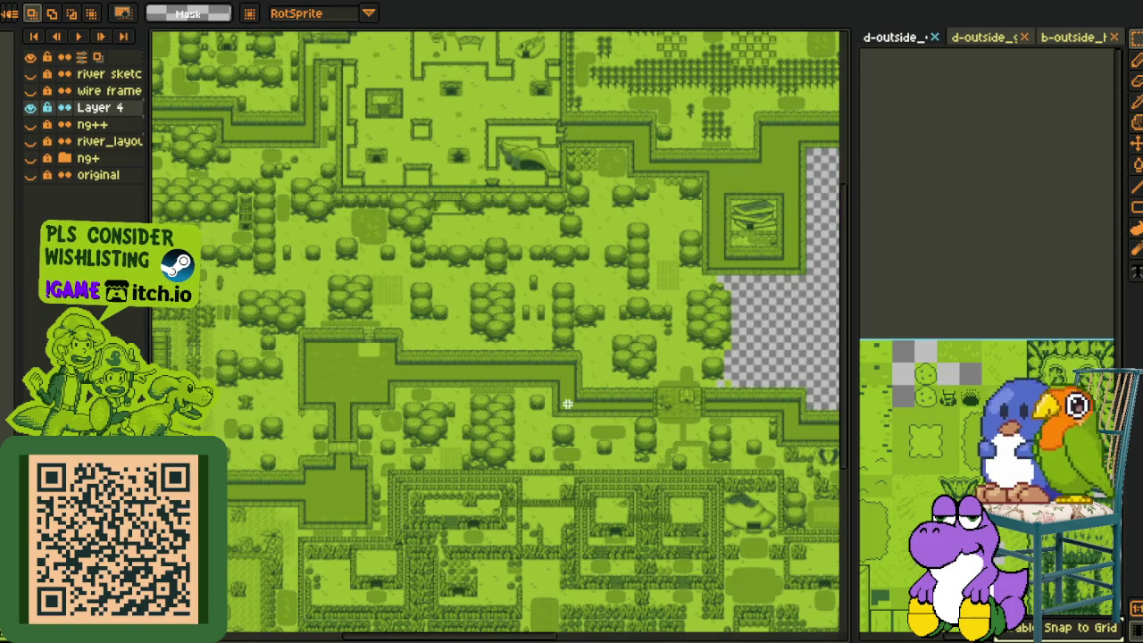
{"action": "left_click", "coordinate": [32, 91]}
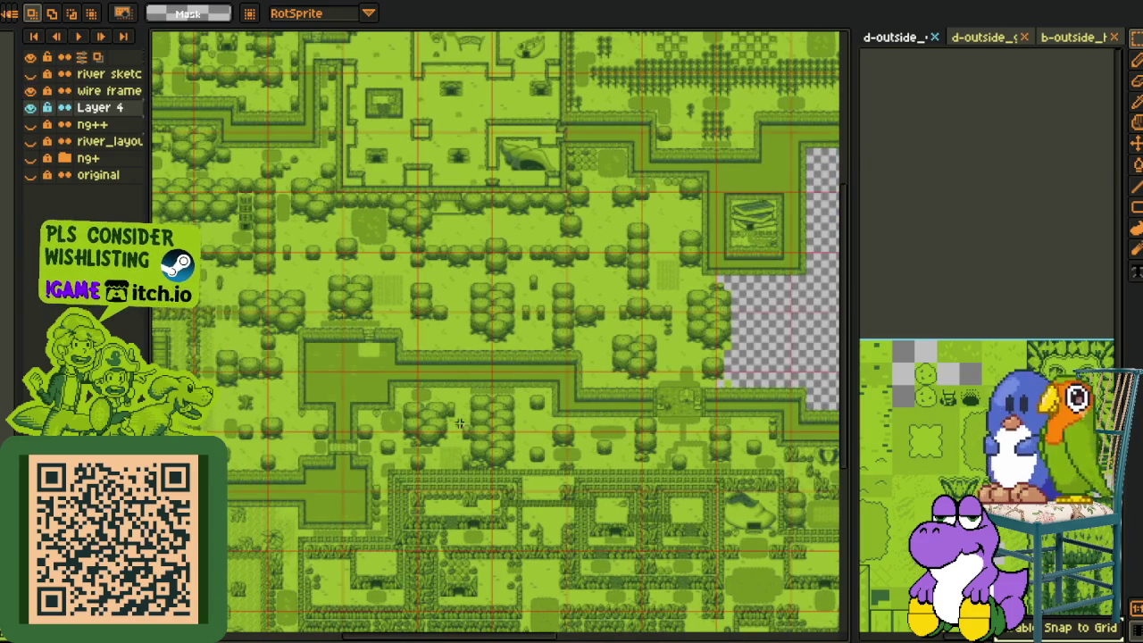
{"action": "scroll", "coordinate": [542, 447], "scroll_direction": "up", "scroll_amount": 2}
{"action": "left_click_drag", "start_coordinate": [428, 351], "coordinate": [459, 396]}
Copy the small round bush to the right of the tree column and commit it
{"action": "left_click_drag", "start_coordinate": [484, 195], "coordinate": [570, 279]}
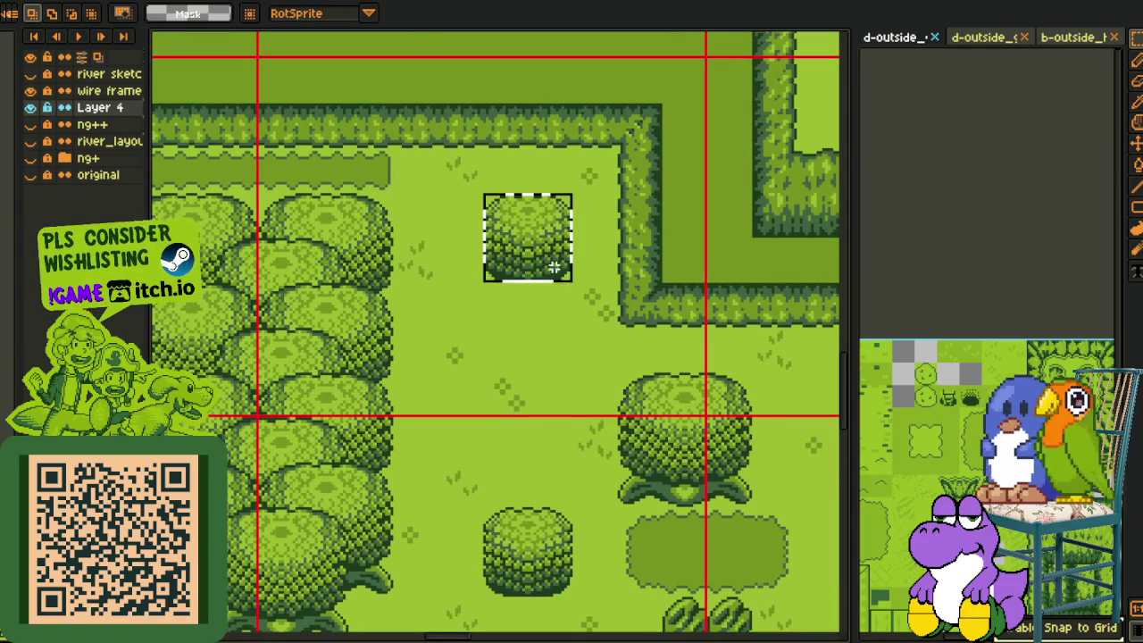
{"action": "scroll", "coordinate": [645, 379], "scroll_direction": "down", "scroll_amount": 2}
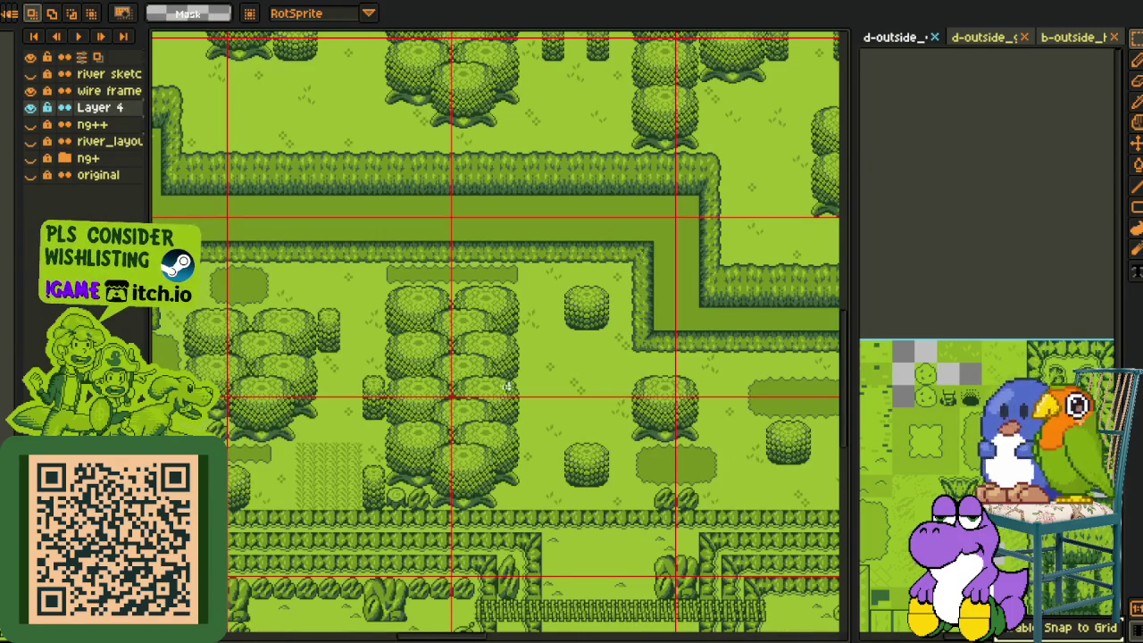
{"action": "scroll", "coordinate": [318, 322], "scroll_direction": "up", "scroll_amount": 2}
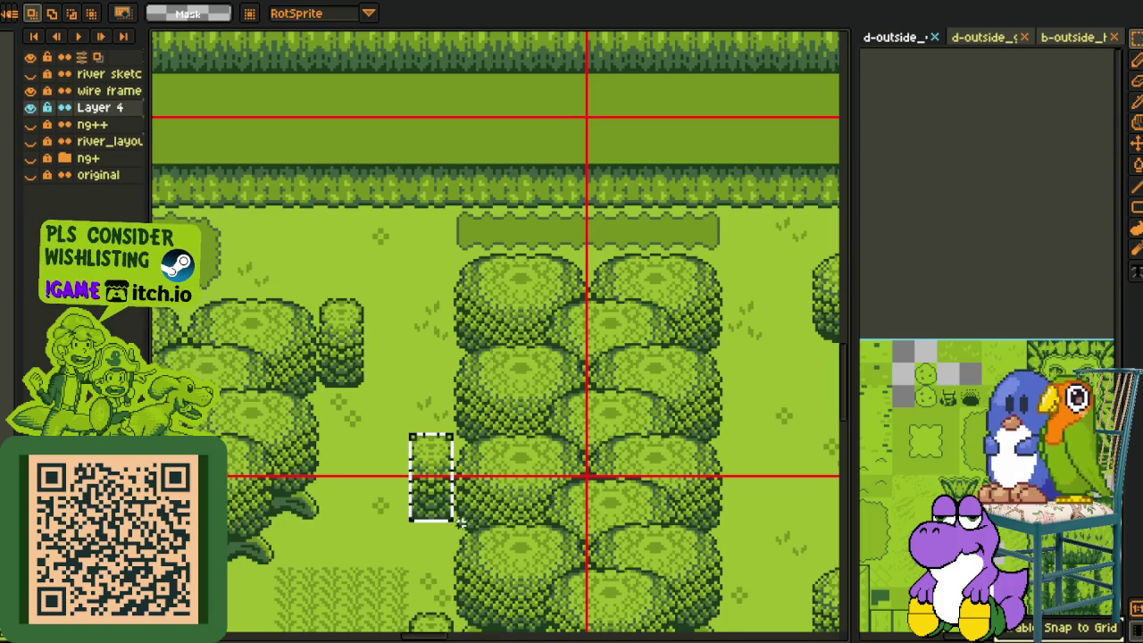
{"action": "left_click_drag", "start_coordinate": [430, 516], "coordinate": [742, 531]}
{"action": "key", "text": "Return"}
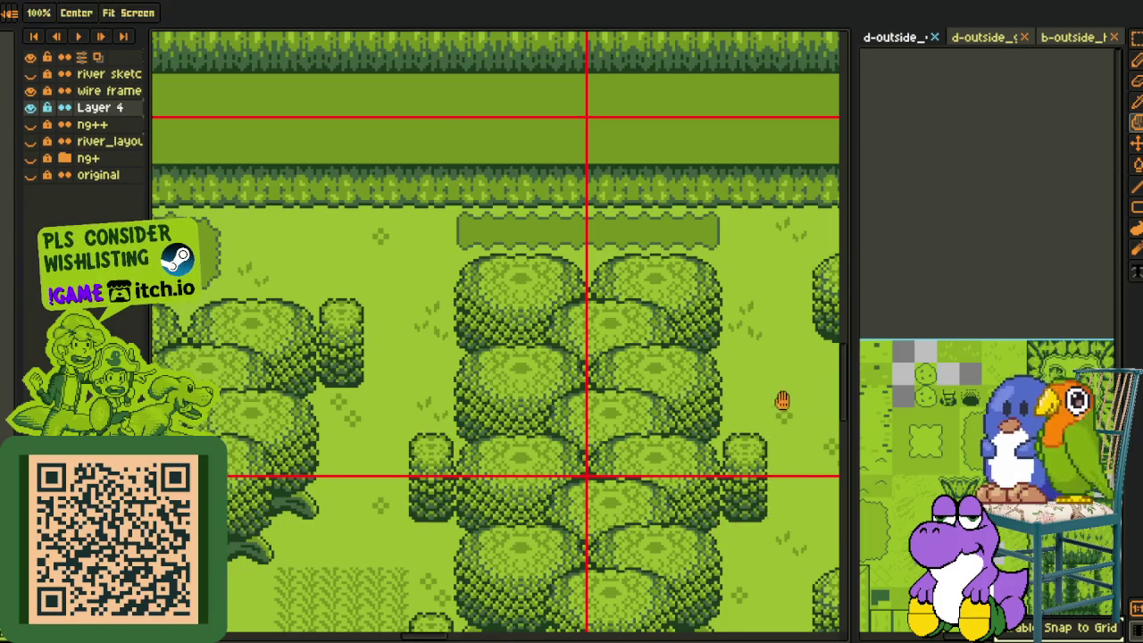
Bring the path and gate area into view and save the map
{"action": "scroll", "coordinate": [778, 395], "scroll_direction": "down", "scroll_amount": 2}
{"action": "left_click_drag", "start_coordinate": [778, 395], "coordinate": [491, 354]}
{"action": "scroll", "coordinate": [513, 367], "scroll_direction": "up", "scroll_amount": 2}
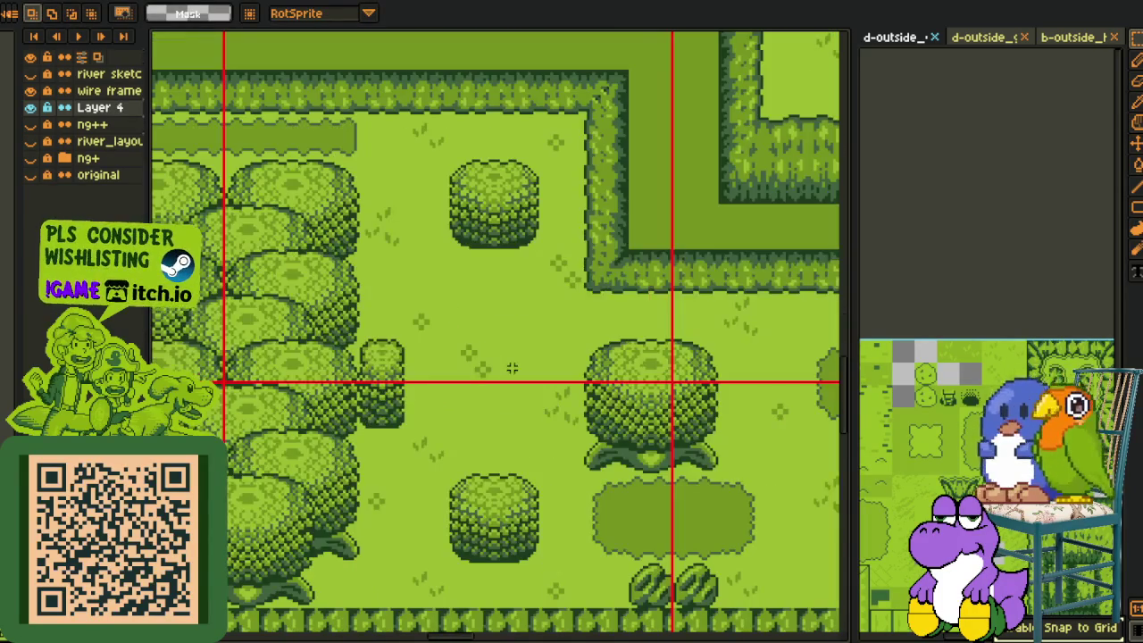
{"action": "scroll", "coordinate": [541, 368], "scroll_direction": "down", "scroll_amount": 1}
{"action": "left_click_drag", "start_coordinate": [610, 388], "coordinate": [666, 420]}
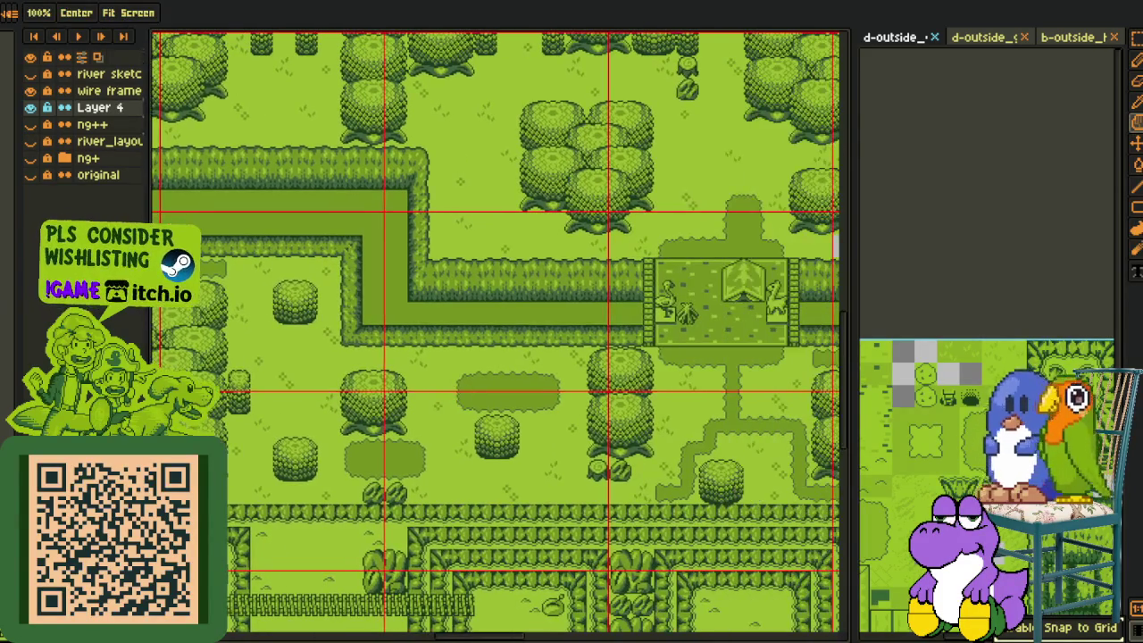
{"action": "key", "text": "ctrl+s"}
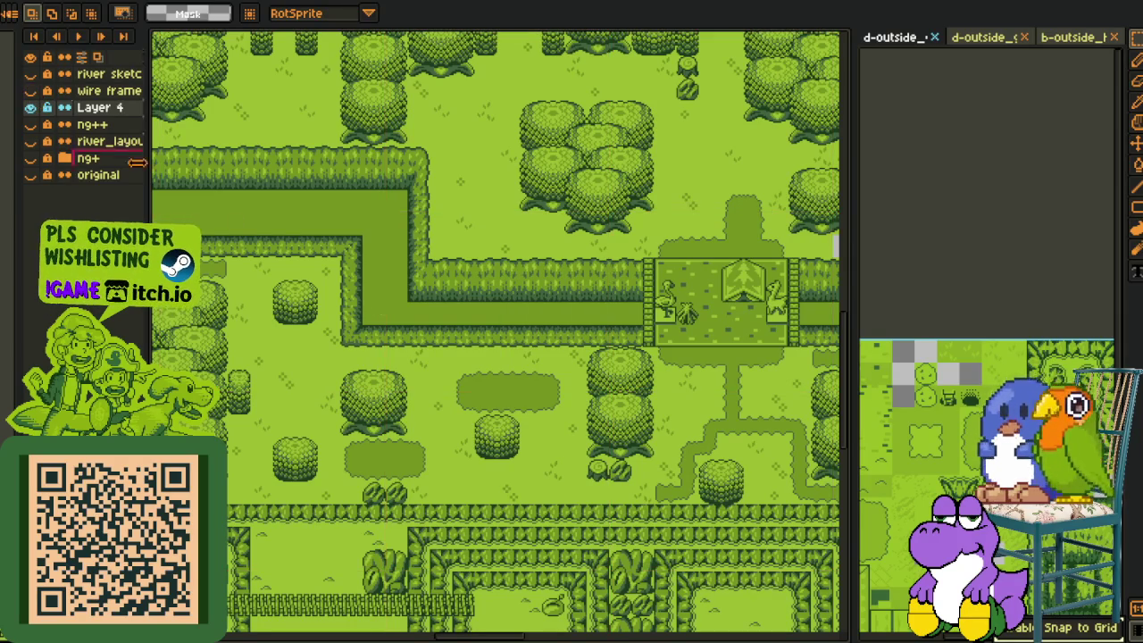
Show the wire-frame grid layer over the upper forest
{"action": "scroll", "coordinate": [502, 346], "scroll_direction": "down", "scroll_amount": 1}
{"action": "key", "text": "space"}
{"action": "mouse_move", "coordinate": [503, 347]}
{"action": "left_mouse_down"}
{"action": "mouse_move", "coordinate": [626, 365]}
{"action": "mouse_move", "coordinate": [569, 383]}
{"action": "mouse_move", "coordinate": [480, 455]}
{"action": "left_mouse_up"}
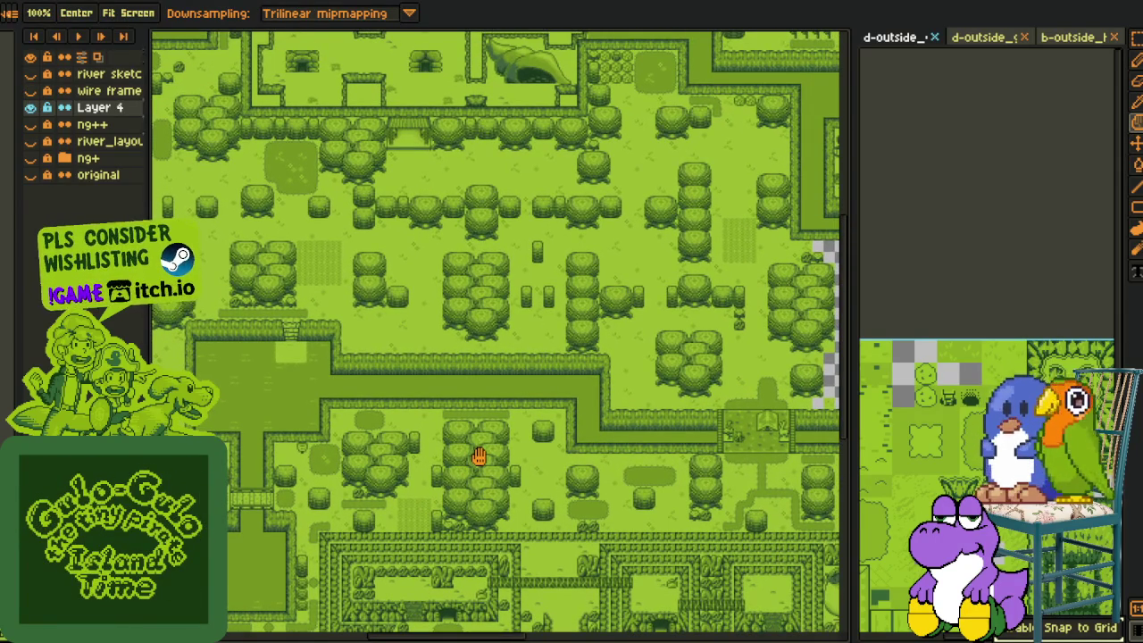
{"action": "left_click", "coordinate": [30, 91]}
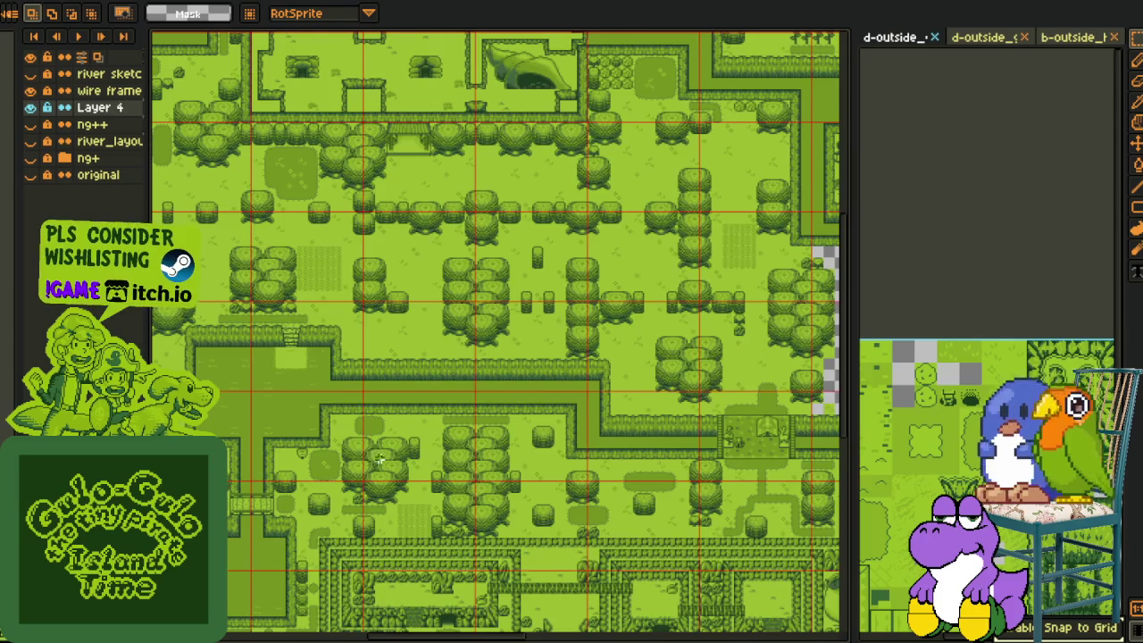
{"action": "scroll", "coordinate": [431, 487], "scroll_direction": "up", "scroll_amount": 1}
{"action": "scroll", "coordinate": [446, 464], "scroll_direction": "up", "scroll_amount": 1}
{"action": "scroll", "coordinate": [393, 494], "scroll_direction": "up", "scroll_amount": 1}
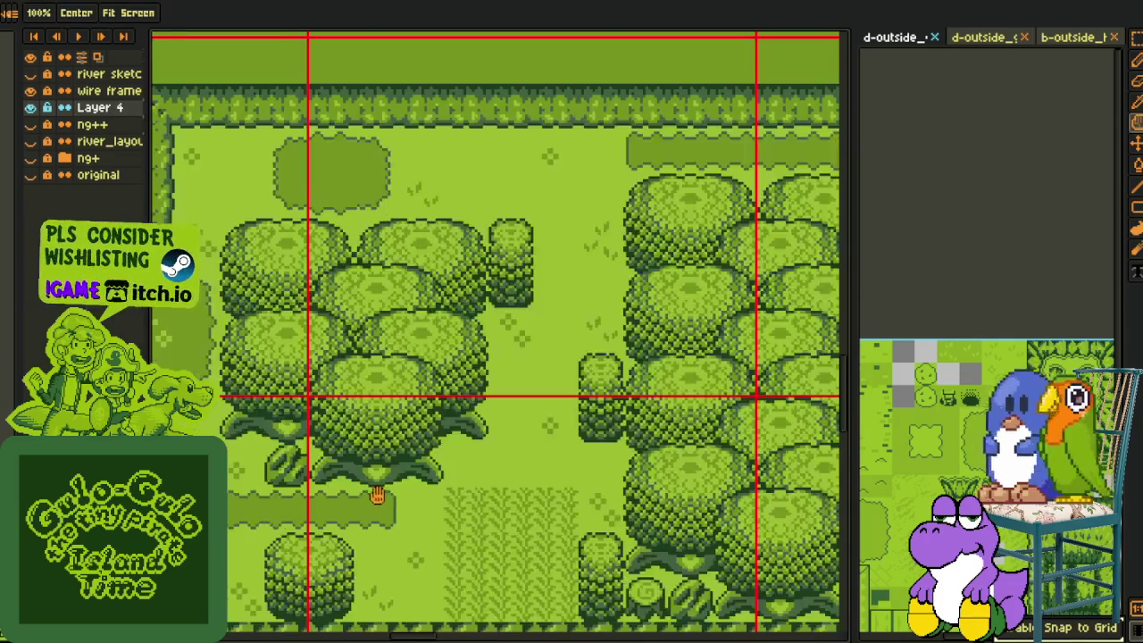
Select the small leaf tile near the trees, then survey the wider tilemap
{"action": "mouse_move", "coordinate": [261, 439]}
{"action": "left_mouse_down"}
{"action": "mouse_move", "coordinate": [313, 489]}
{"action": "mouse_move", "coordinate": [515, 219]}
{"action": "mouse_move", "coordinate": [515, 176]}
{"action": "left_mouse_up"}
{"action": "scroll", "coordinate": [655, 169], "scroll_direction": "down", "scroll_amount": 2}
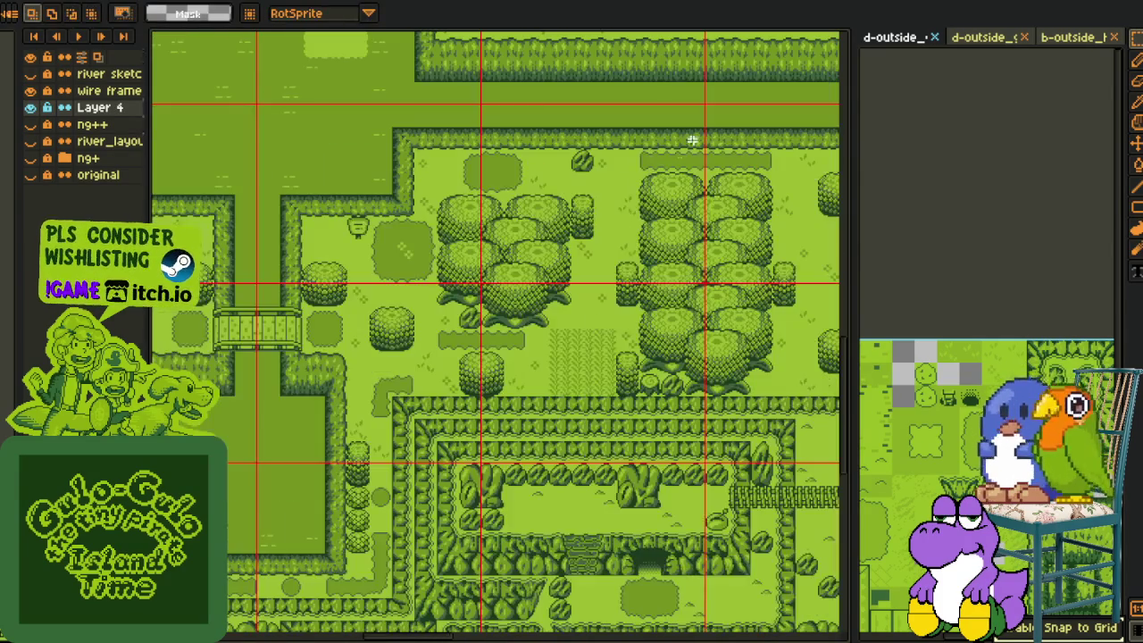
{"action": "scroll", "coordinate": [536, 312], "scroll_direction": "down", "scroll_amount": 2}
{"action": "mouse_move", "coordinate": [500, 375]}
{"action": "left_mouse_down"}
{"action": "mouse_move", "coordinate": [385, 501]}
{"action": "mouse_move", "coordinate": [442, 461]}
{"action": "left_mouse_up"}
{"action": "scroll", "coordinate": [364, 531], "scroll_direction": "down", "scroll_amount": 1}
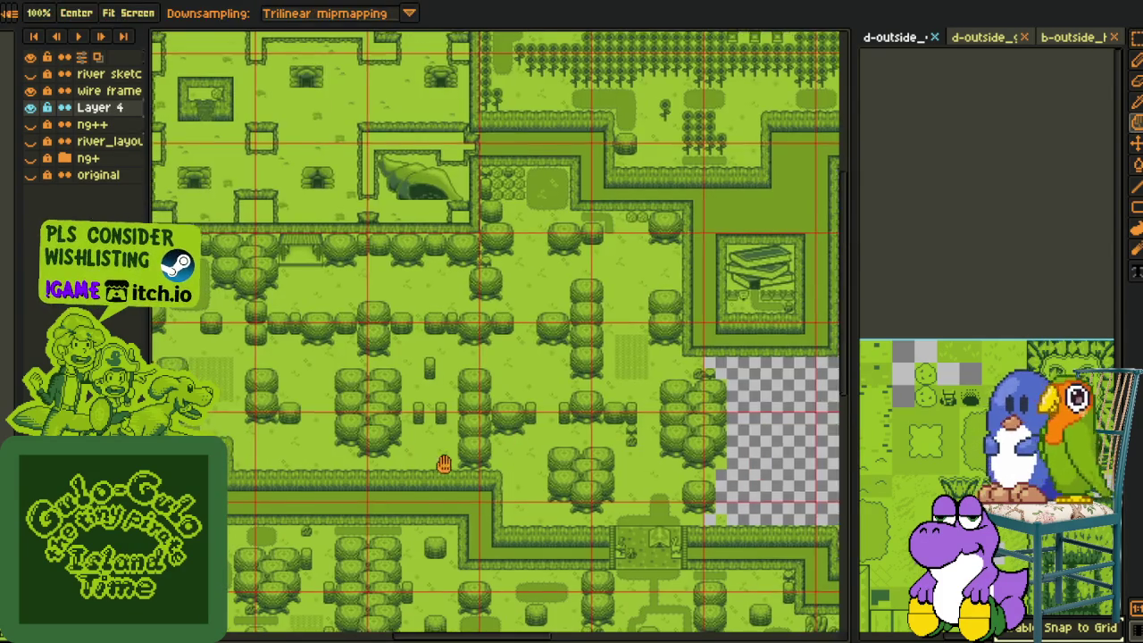
{"action": "left_click_drag", "start_coordinate": [385, 518], "coordinate": [487, 451]}
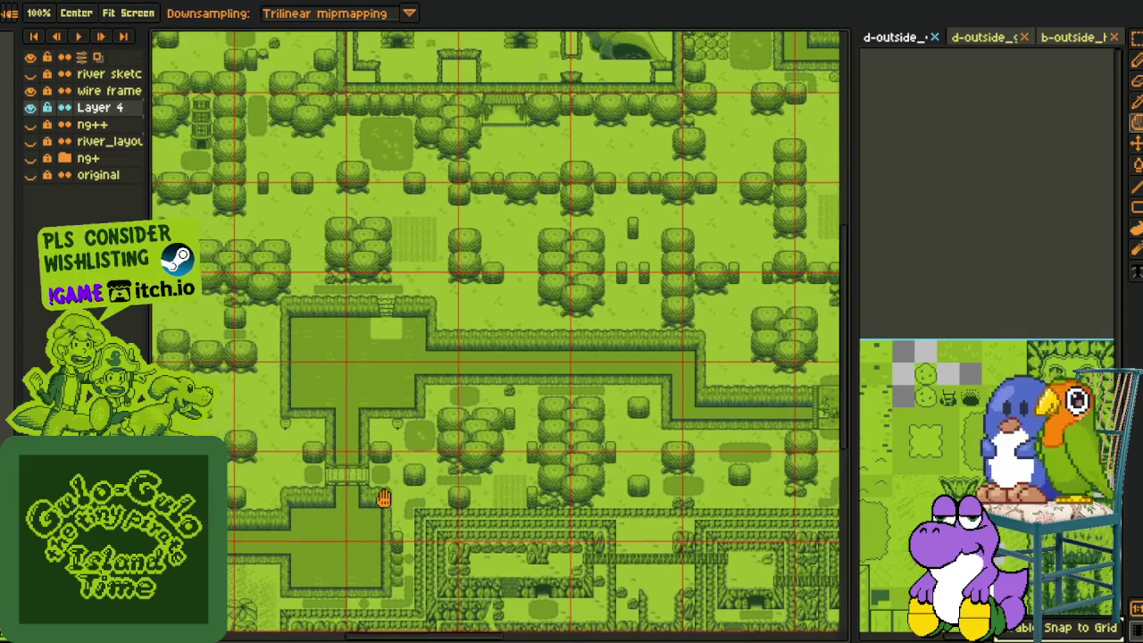
{"action": "mouse_move", "coordinate": [383, 498]}
{"action": "left_mouse_down"}
{"action": "mouse_move", "coordinate": [472, 401]}
{"action": "mouse_move", "coordinate": [426, 420]}
{"action": "left_mouse_up"}
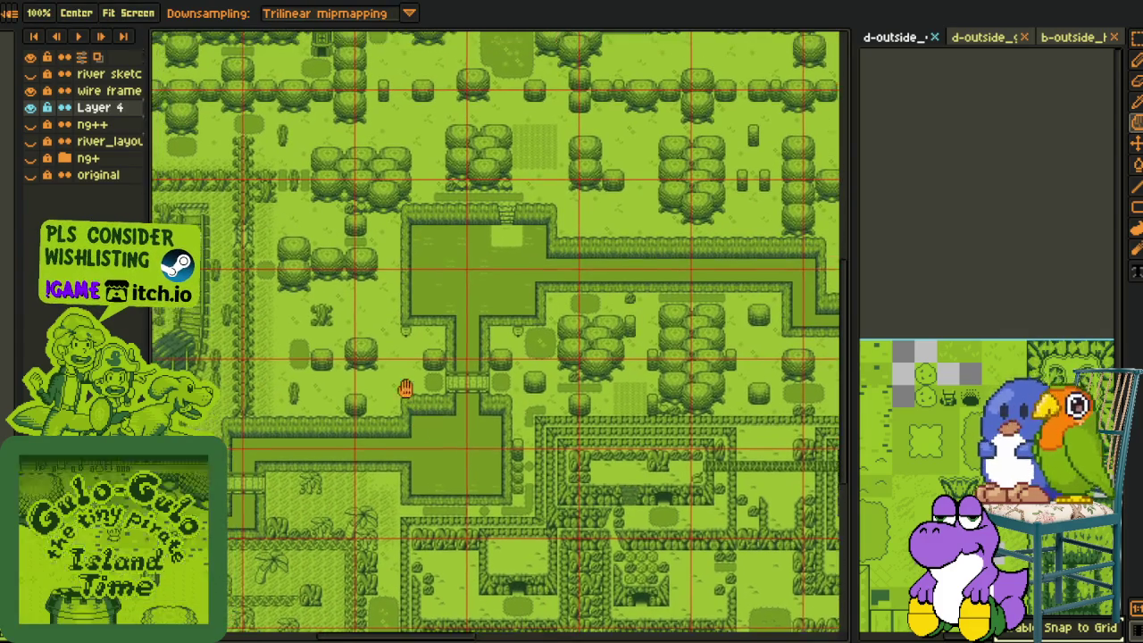
{"action": "scroll", "coordinate": [422, 262], "scroll_direction": "up", "scroll_amount": 2}
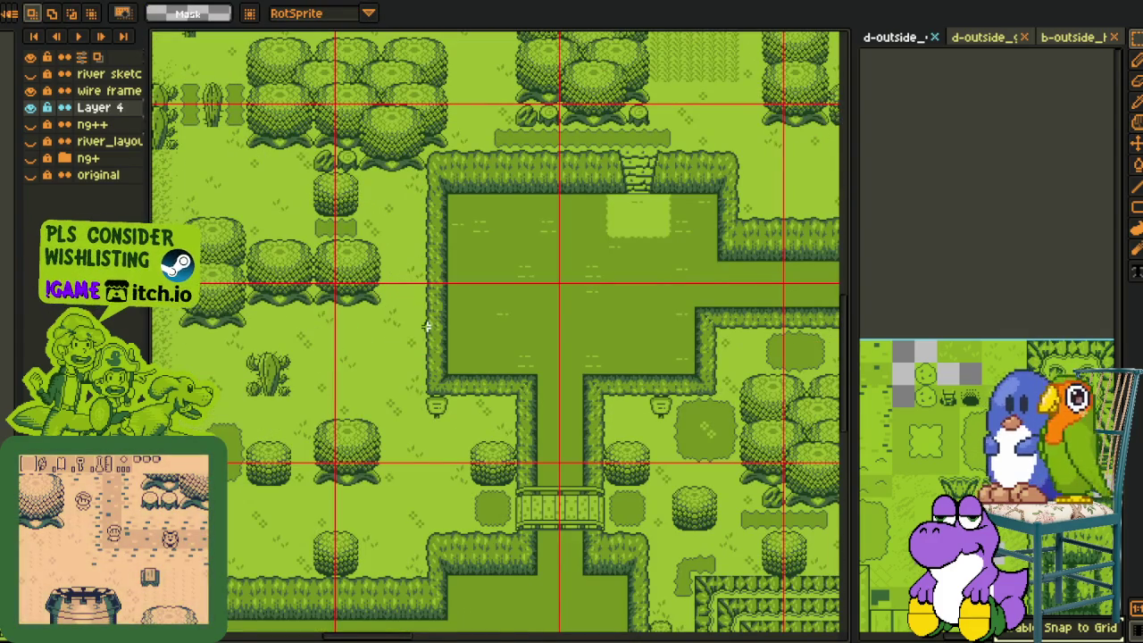
{"action": "scroll", "coordinate": [427, 327], "scroll_direction": "down", "scroll_amount": 2}
{"action": "mouse_move", "coordinate": [462, 348]}
{"action": "left_mouse_down"}
{"action": "mouse_move", "coordinate": [439, 462]}
{"action": "mouse_move", "coordinate": [616, 458]}
{"action": "mouse_move", "coordinate": [497, 482]}
{"action": "mouse_move", "coordinate": [352, 474]}
{"action": "mouse_move", "coordinate": [348, 457]}
{"action": "left_mouse_up"}
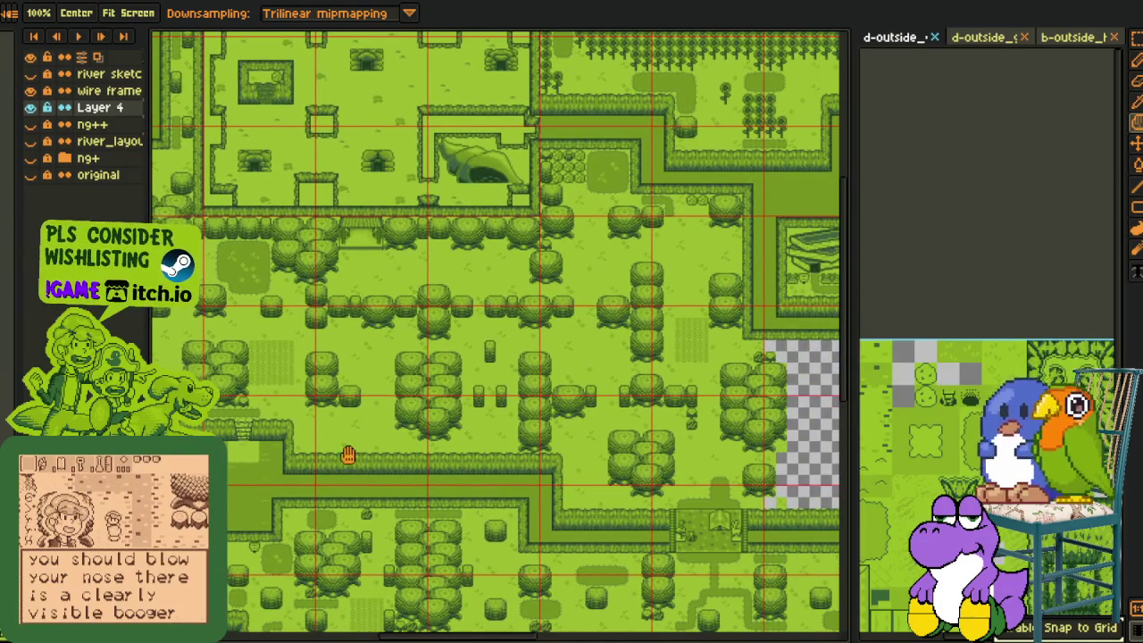
{"action": "scroll", "coordinate": [349, 456], "scroll_direction": "up", "scroll_amount": 2}
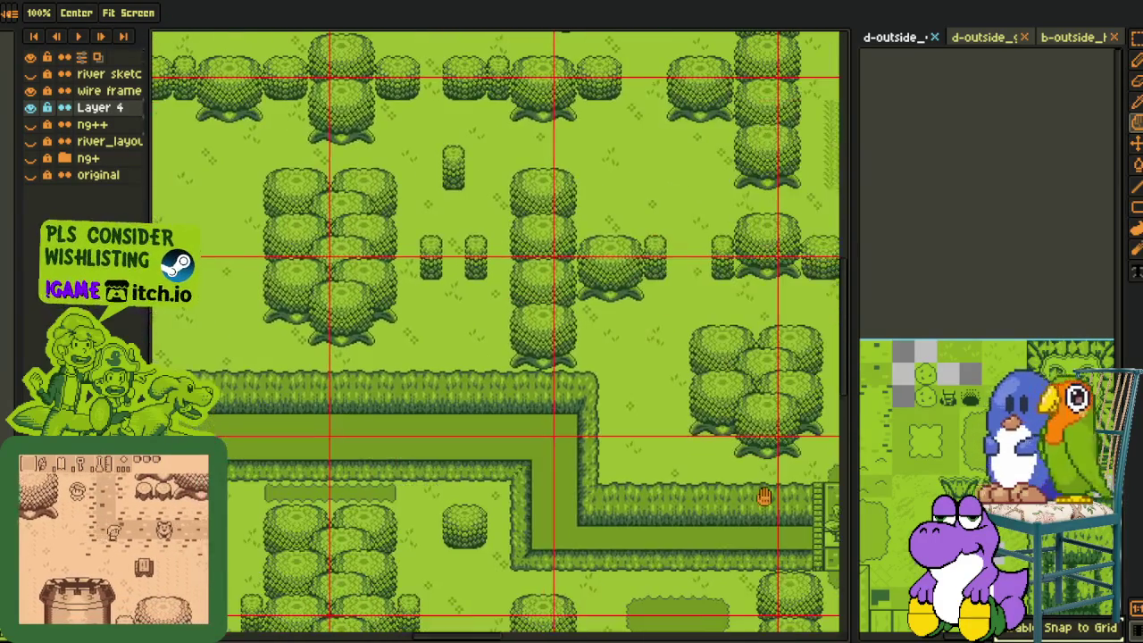
Move the grass and hedge tiles above the hedge corner to a new spot
{"action": "left_click_drag", "start_coordinate": [765, 496], "coordinate": [751, 572]}
{"action": "scroll", "coordinate": [684, 500], "scroll_direction": "up", "scroll_amount": 2}
{"action": "left_click_drag", "start_coordinate": [572, 474], "coordinate": [685, 511]}
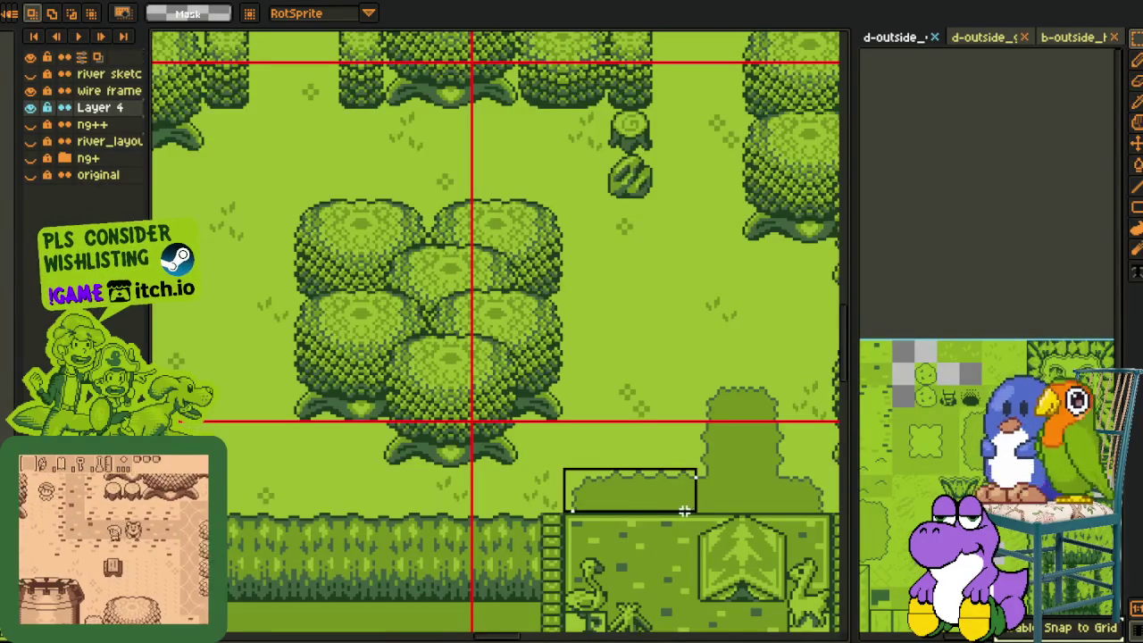
{"action": "scroll", "coordinate": [684, 511], "scroll_direction": "down", "scroll_amount": 3}
{"action": "scroll", "coordinate": [426, 432], "scroll_direction": "up", "scroll_amount": 2}
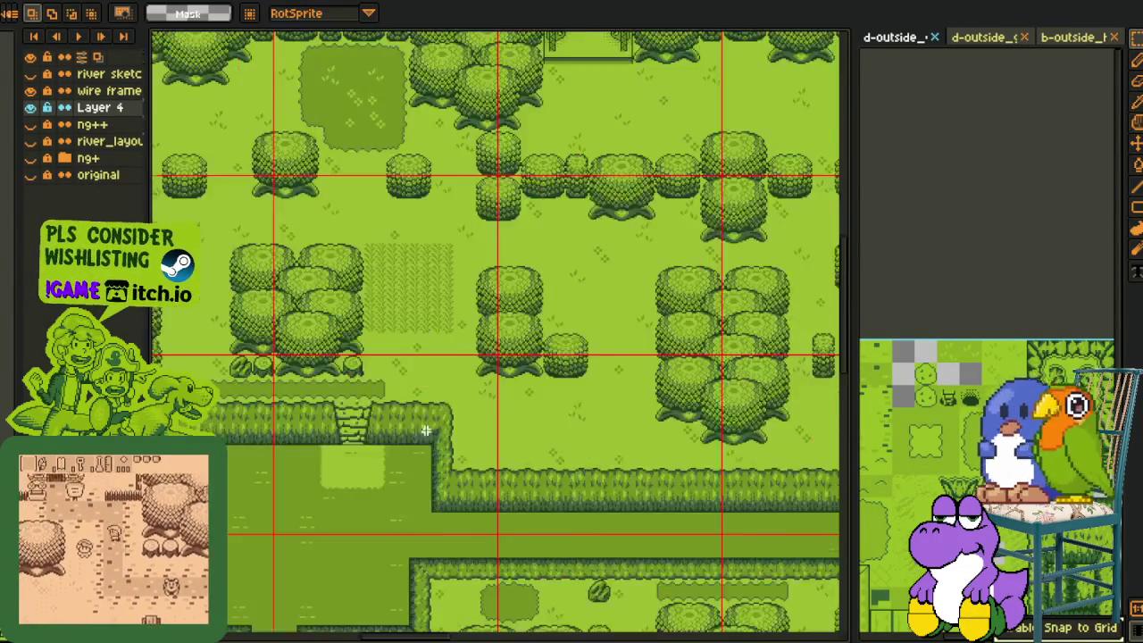
{"action": "scroll", "coordinate": [426, 431], "scroll_direction": "up", "scroll_amount": 2}
{"action": "key", "text": "ctrl+v"}
{"action": "mouse_move", "coordinate": [500, 357]}
{"action": "left_mouse_down"}
{"action": "mouse_move", "coordinate": [605, 391]}
{"action": "mouse_move", "coordinate": [581, 393]}
{"action": "mouse_move", "coordinate": [661, 398]}
{"action": "mouse_move", "coordinate": [668, 432]}
{"action": "left_mouse_up"}
{"action": "left_click", "coordinate": [518, 357]}
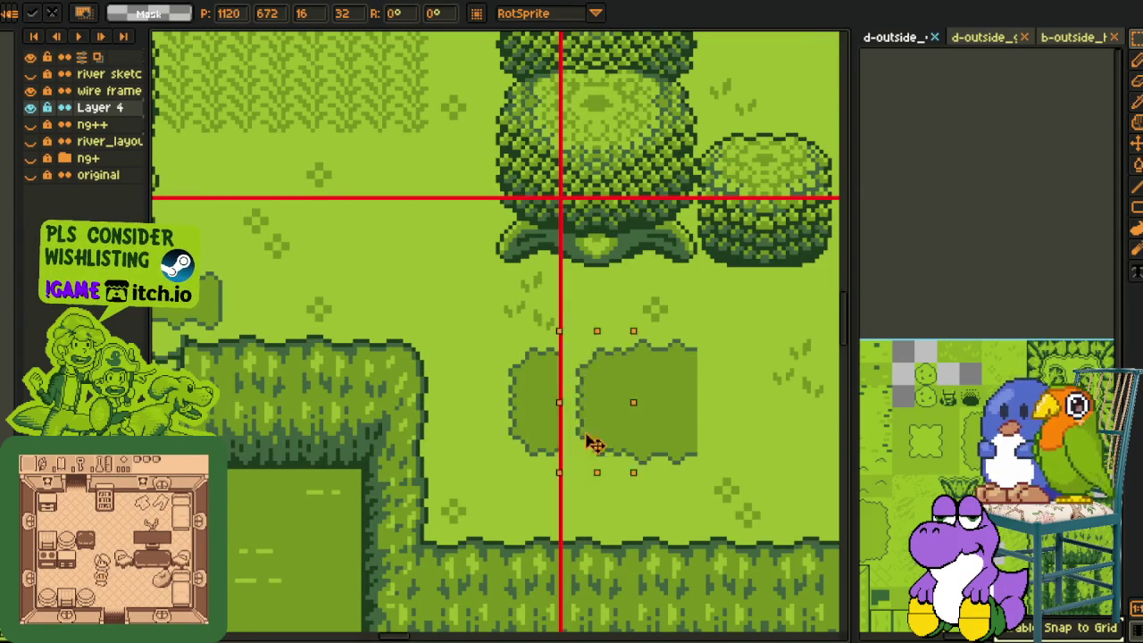
Copy a hedge piece rightward to extend the hedge, then save the map
{"action": "left_click_drag", "start_coordinate": [553, 446], "coordinate": [728, 422]}
{"action": "key", "text": "Return"}
{"action": "scroll", "coordinate": [778, 326], "scroll_direction": "down", "scroll_amount": 2}
{"action": "scroll", "coordinate": [497, 459], "scroll_direction": "down", "scroll_amount": 1}
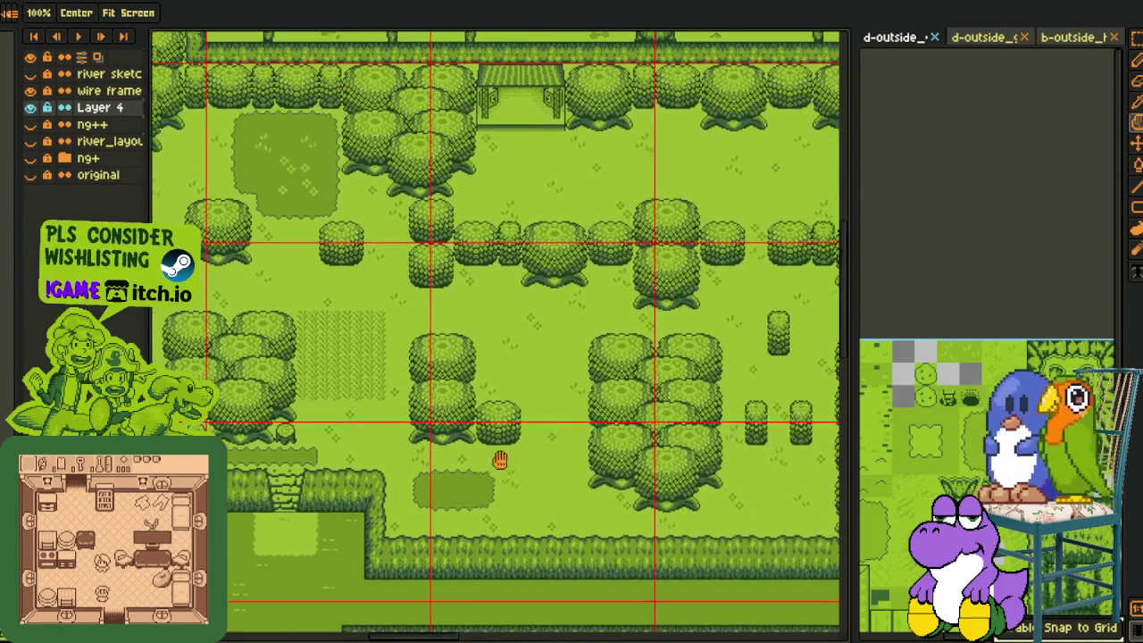
{"action": "scroll", "coordinate": [587, 403], "scroll_direction": "down", "scroll_amount": 2}
{"action": "scroll", "coordinate": [505, 457], "scroll_direction": "up", "scroll_amount": 1}
{"action": "left_click_drag", "start_coordinate": [582, 454], "coordinate": [490, 447]}
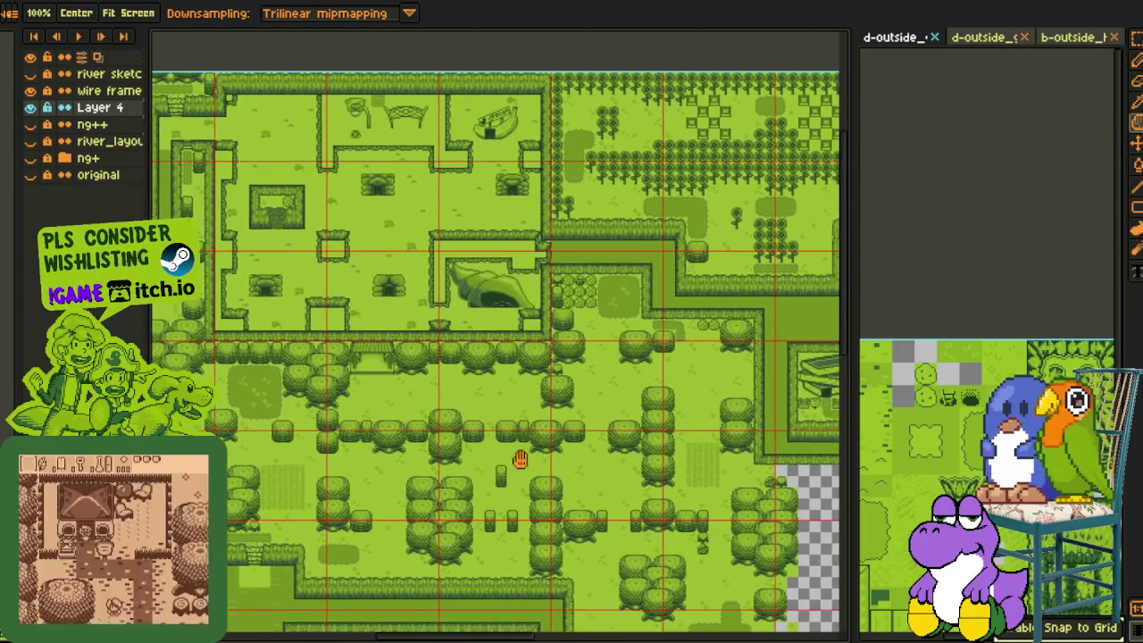
{"action": "key", "text": "ctrl+s"}
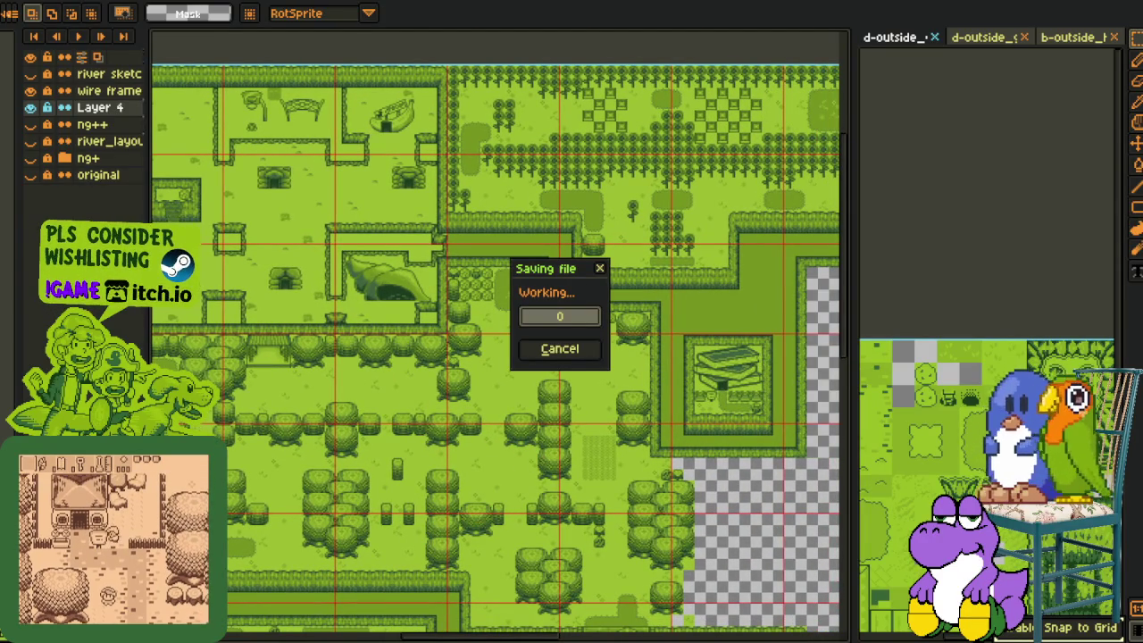
Drag a block of the tall-grass patch downward to extend it
{"action": "left_click_drag", "start_coordinate": [456, 491], "coordinate": [560, 474]}
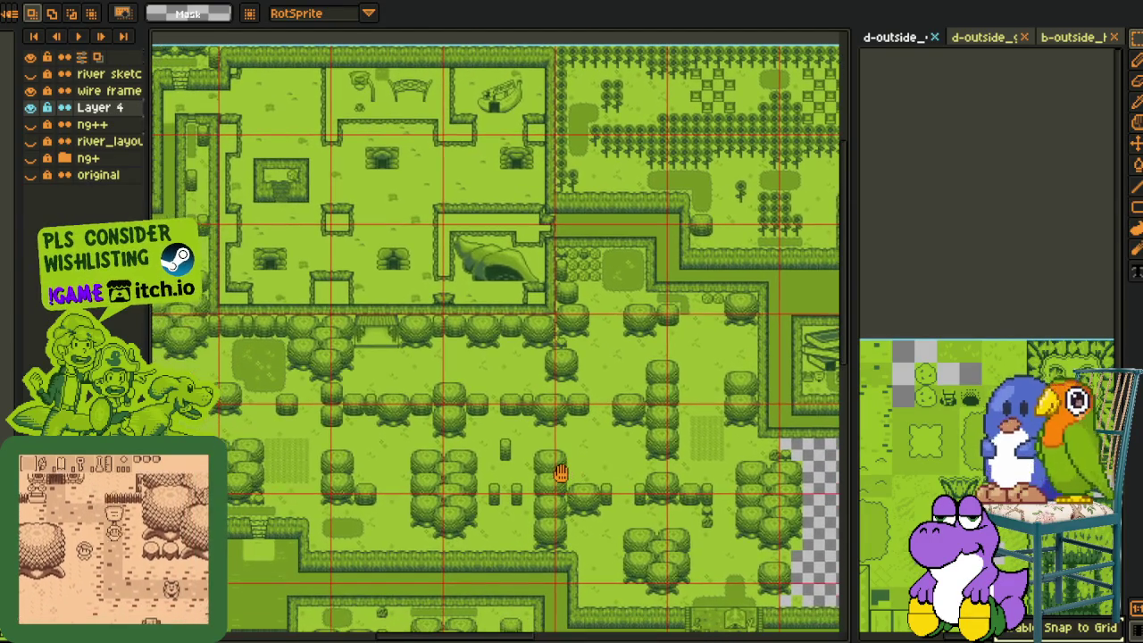
{"action": "scroll", "coordinate": [585, 451], "scroll_direction": "up", "scroll_amount": 2}
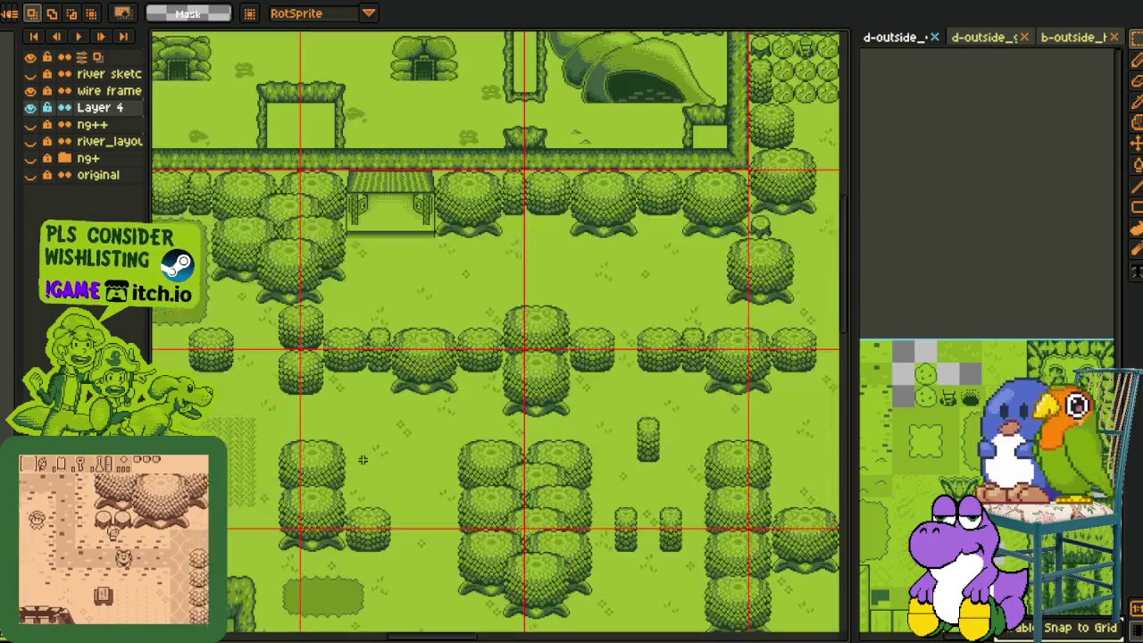
{"action": "mouse_move", "coordinate": [394, 447]}
{"action": "left_mouse_down"}
{"action": "mouse_move", "coordinate": [529, 431]}
{"action": "mouse_move", "coordinate": [386, 493]}
{"action": "left_mouse_up"}
{"action": "key", "text": "h"}
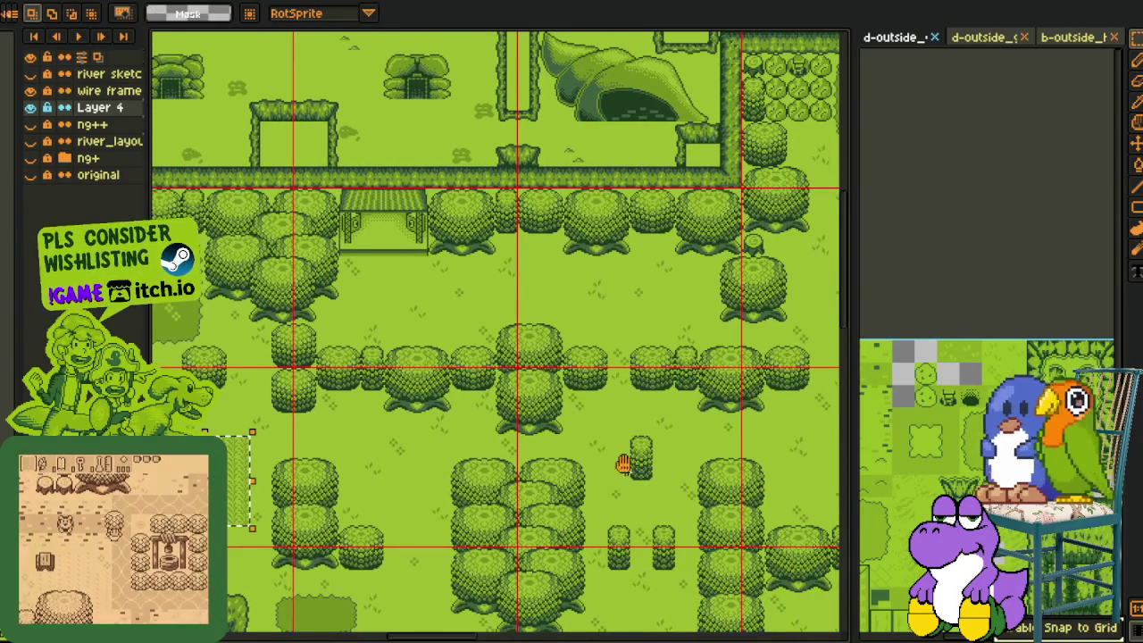
{"action": "mouse_move", "coordinate": [625, 462]}
{"action": "left_mouse_down"}
{"action": "mouse_move", "coordinate": [357, 421]}
{"action": "mouse_move", "coordinate": [415, 444]}
{"action": "mouse_move", "coordinate": [396, 408]}
{"action": "mouse_move", "coordinate": [273, 420]}
{"action": "left_mouse_up"}
{"action": "scroll", "coordinate": [623, 419], "scroll_direction": "up", "scroll_amount": 2}
{"action": "left_click_drag", "start_coordinate": [688, 395], "coordinate": [503, 459]}
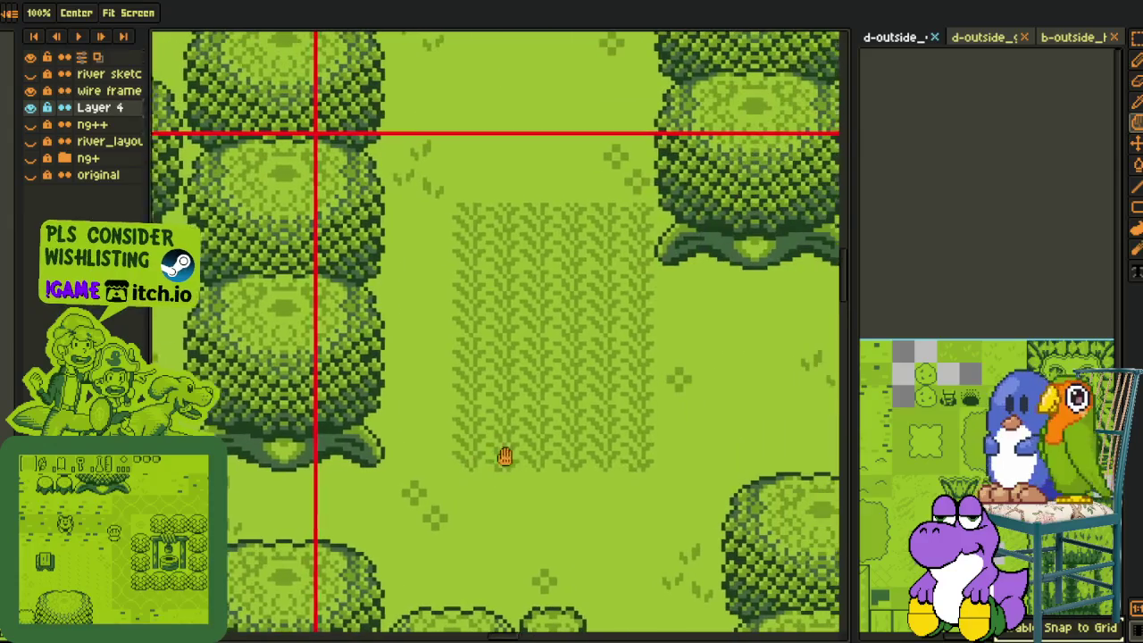
{"action": "key", "text": "m"}
{"action": "mouse_move", "coordinate": [451, 407]}
{"action": "left_mouse_down"}
{"action": "mouse_move", "coordinate": [627, 459]}
{"action": "mouse_move", "coordinate": [608, 510]}
{"action": "left_mouse_up"}
{"action": "key", "text": "ctrl+d"}
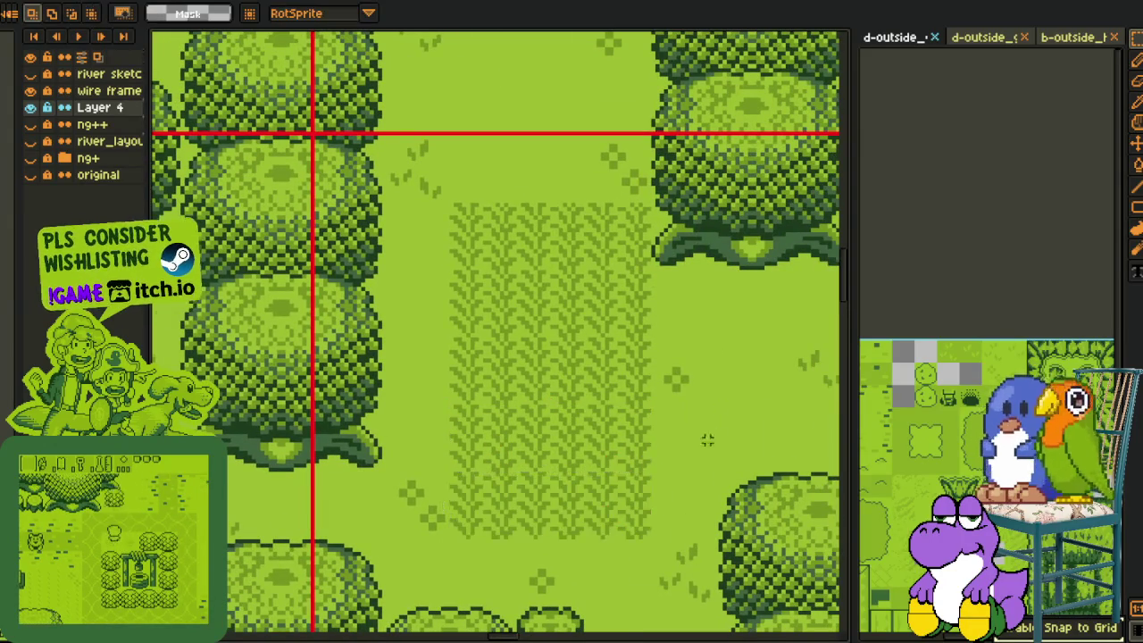
Move a single small tile out of the open grass, leaving an empty grey spot
{"action": "scroll", "coordinate": [665, 523], "scroll_direction": "down", "scroll_amount": 2}
{"action": "scroll", "coordinate": [665, 523], "scroll_direction": "down", "scroll_amount": 2}
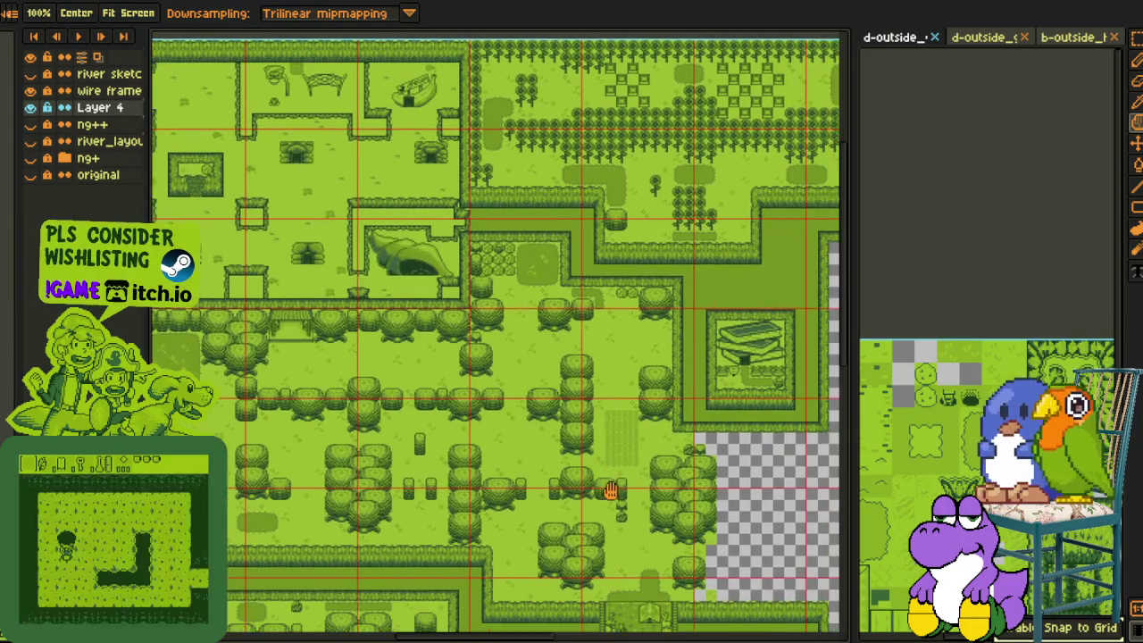
{"action": "mouse_move", "coordinate": [665, 523]}
{"action": "left_mouse_down"}
{"action": "mouse_move", "coordinate": [668, 480]}
{"action": "mouse_move", "coordinate": [715, 478]}
{"action": "left_mouse_up"}
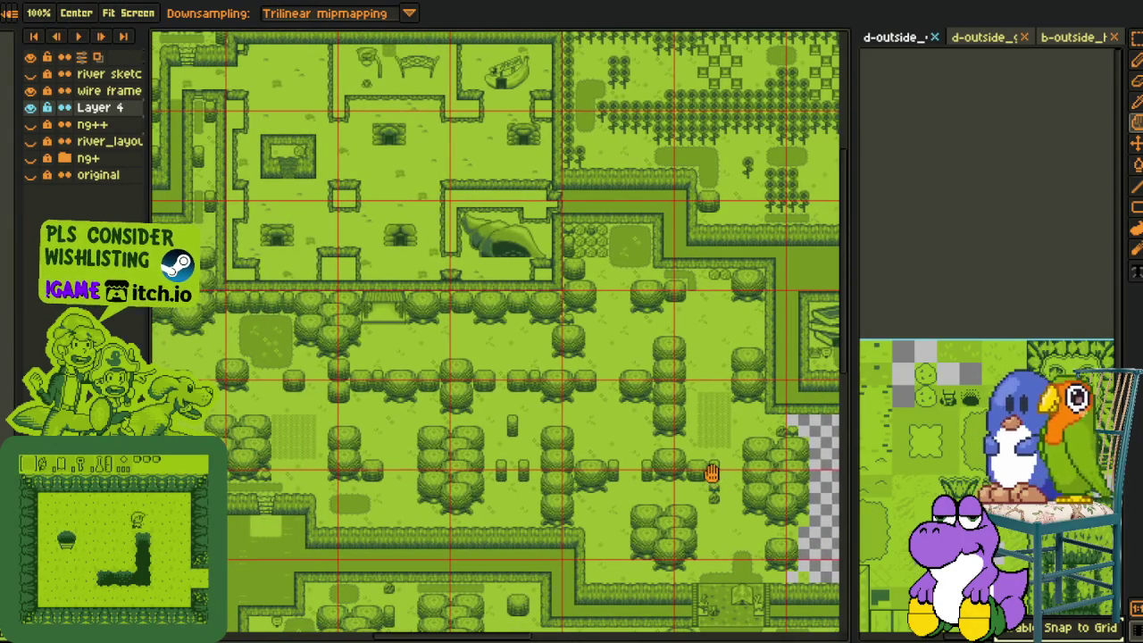
{"action": "scroll", "coordinate": [457, 450], "scroll_direction": "up", "scroll_amount": 3}
{"action": "scroll", "coordinate": [362, 402], "scroll_direction": "up", "scroll_amount": 3}
{"action": "key", "text": "m"}
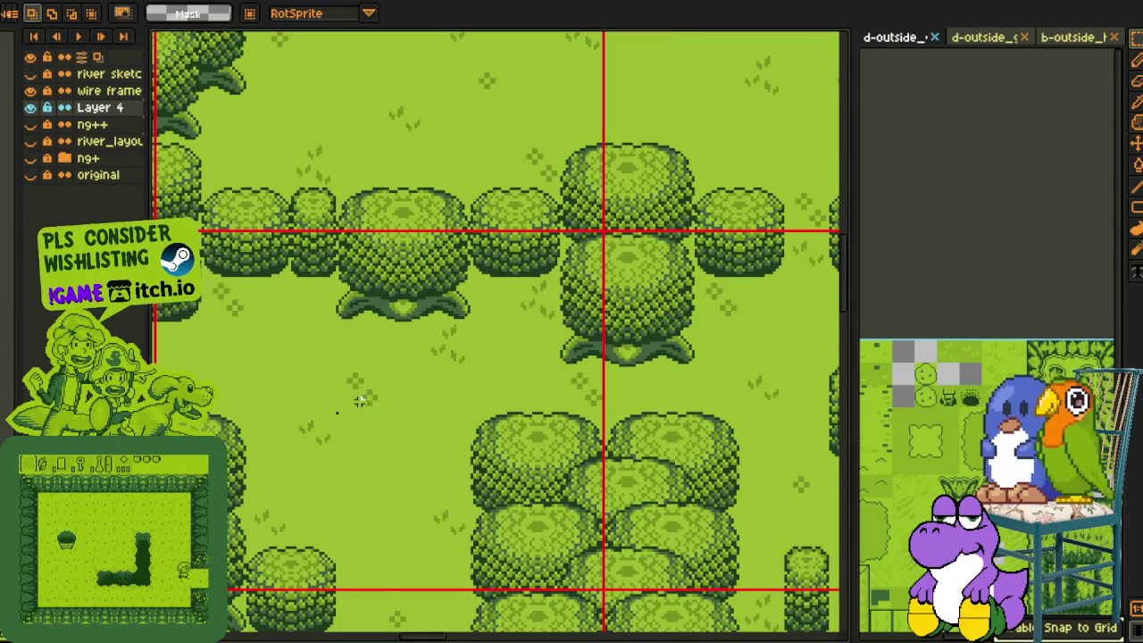
{"action": "mouse_move", "coordinate": [335, 366]}
{"action": "left_mouse_down"}
{"action": "mouse_move", "coordinate": [362, 406]}
{"action": "mouse_move", "coordinate": [296, 350]}
{"action": "left_mouse_up"}
{"action": "left_click_drag", "start_coordinate": [326, 433], "coordinate": [324, 447]}
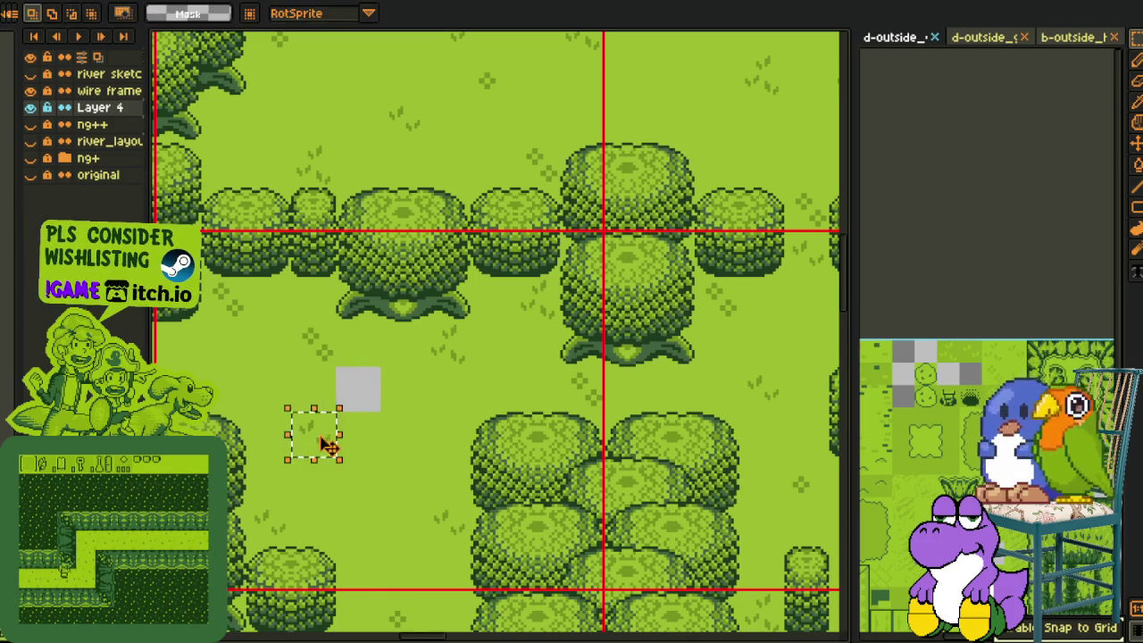
{"action": "key", "text": "Delete"}
{"action": "key", "text": "h"}
{"action": "scroll", "coordinate": [243, 411], "scroll_direction": "left", "scroll_amount": 5}
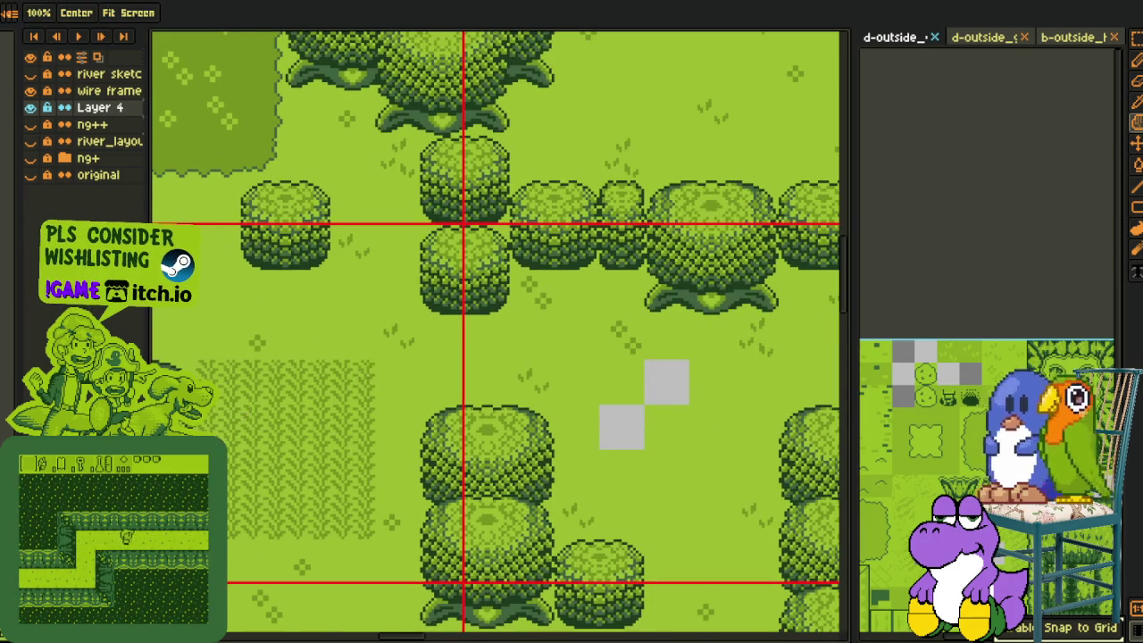
Cover the grey empty tiles with grass and save the map
{"action": "key", "text": "m"}
{"action": "mouse_move", "coordinate": [375, 360]}
{"action": "left_mouse_down"}
{"action": "mouse_move", "coordinate": [268, 492]}
{"action": "mouse_move", "coordinate": [661, 489]}
{"action": "left_mouse_up"}
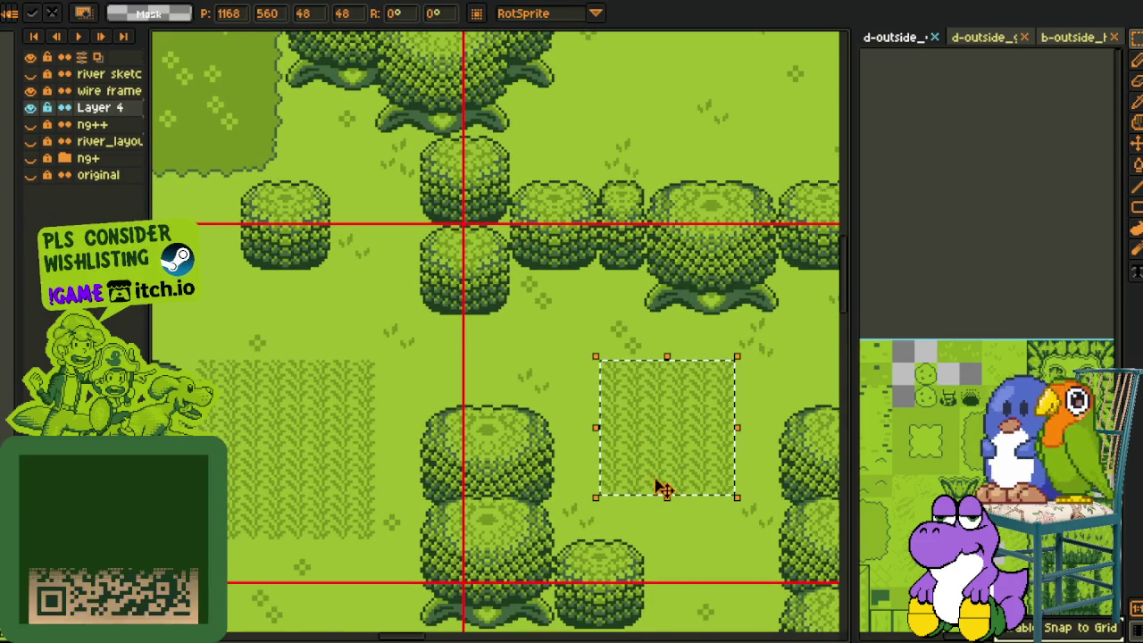
{"action": "key", "text": "h"}
{"action": "scroll", "coordinate": [661, 490], "scroll_direction": "down", "scroll_amount": 2}
{"action": "scroll", "coordinate": [661, 447], "scroll_direction": "down", "scroll_amount": 2}
{"action": "scroll", "coordinate": [455, 415], "scroll_direction": "down", "scroll_amount": 2}
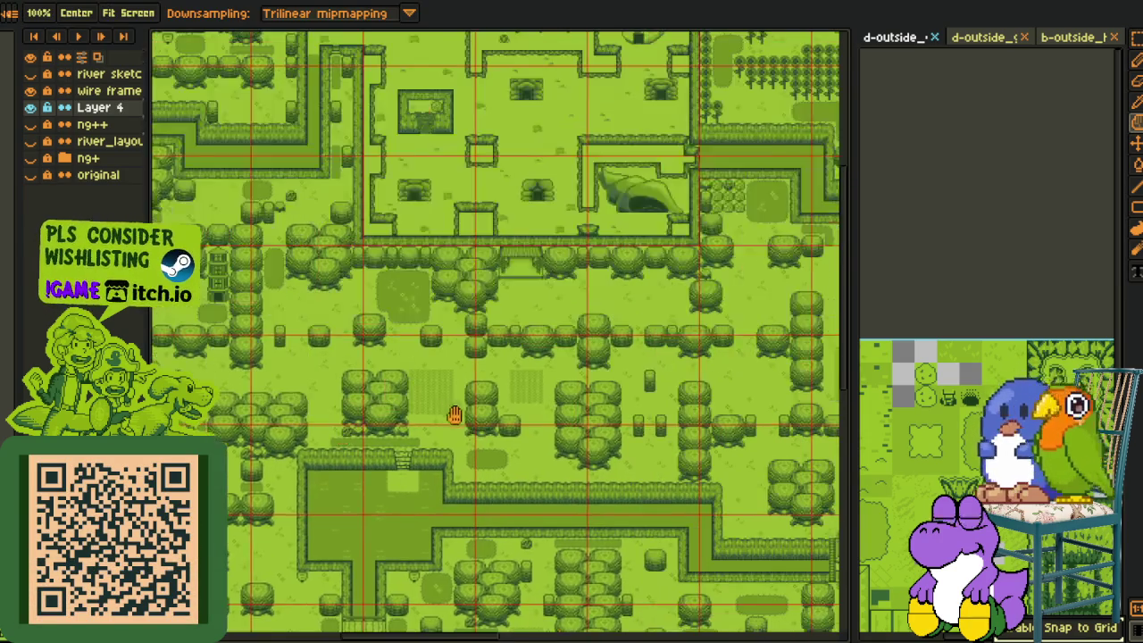
{"action": "scroll", "coordinate": [455, 416], "scroll_direction": "right", "scroll_amount": 2}
{"action": "key", "text": "m"}
{"action": "key", "text": "ctrl+s"}
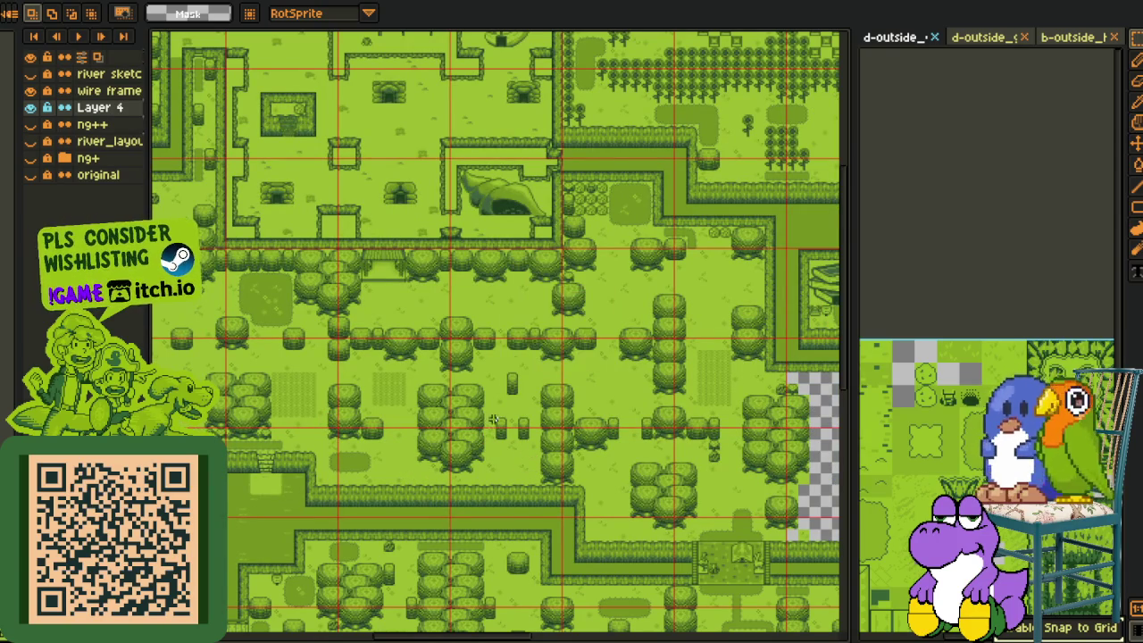
Copy the dark grass patch up and to the right onto the lawn
{"action": "scroll", "coordinate": [494, 420], "scroll_direction": "up", "scroll_amount": 1}
{"action": "scroll", "coordinate": [576, 392], "scroll_direction": "up", "scroll_amount": 1}
{"action": "scroll", "coordinate": [559, 451], "scroll_direction": "down", "scroll_amount": 1}
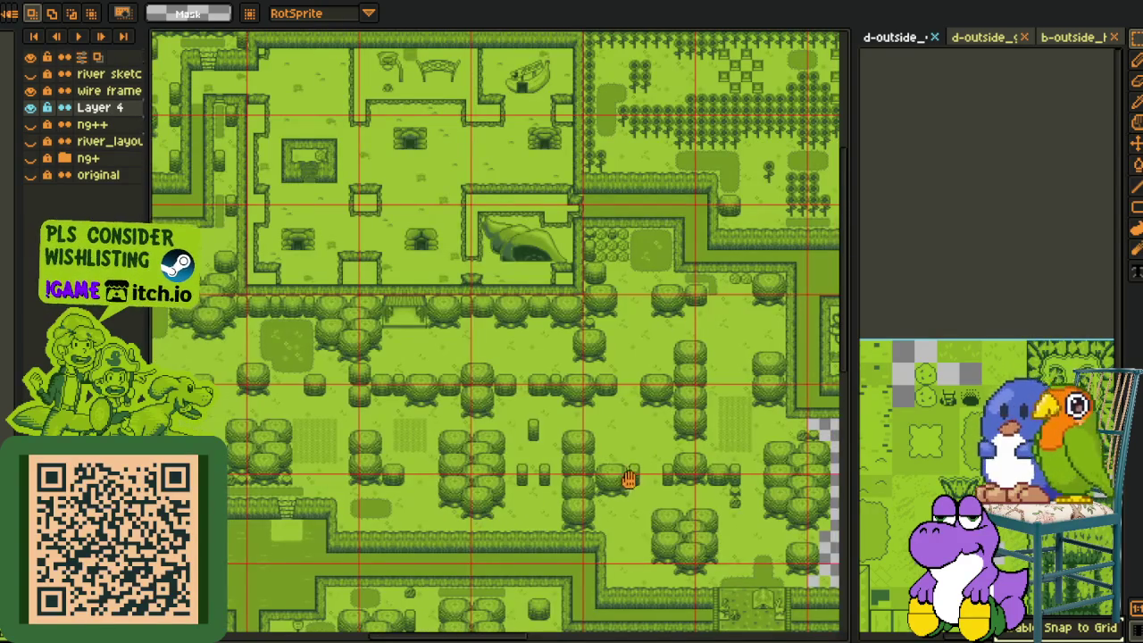
{"action": "left_click_drag", "start_coordinate": [628, 479], "coordinate": [617, 492]}
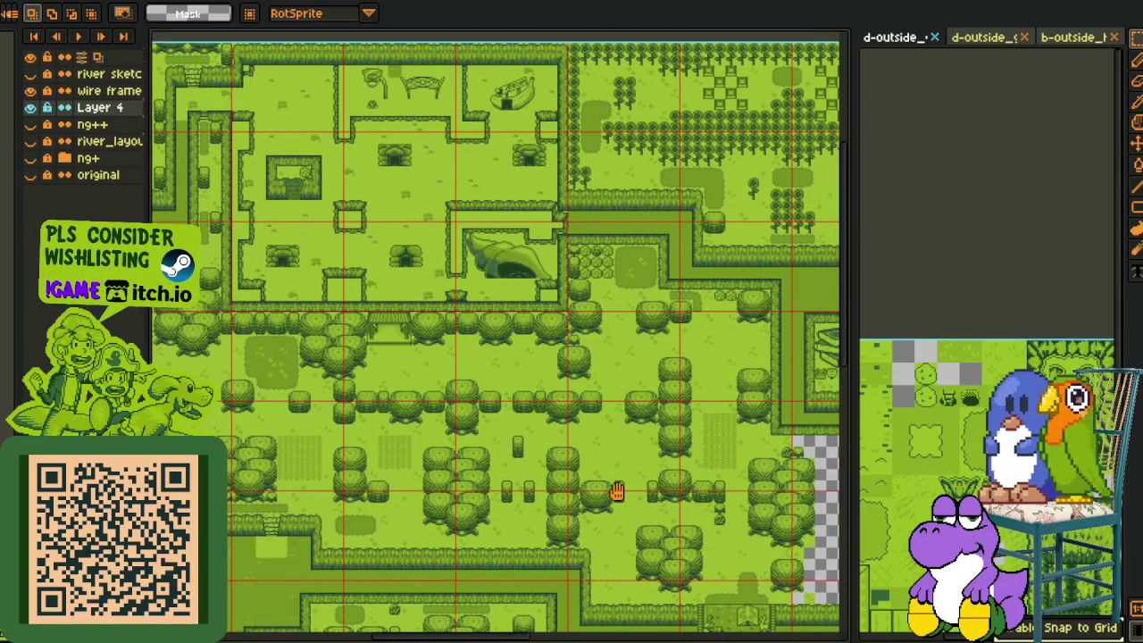
{"action": "scroll", "coordinate": [387, 511], "scroll_direction": "up", "scroll_amount": 2}
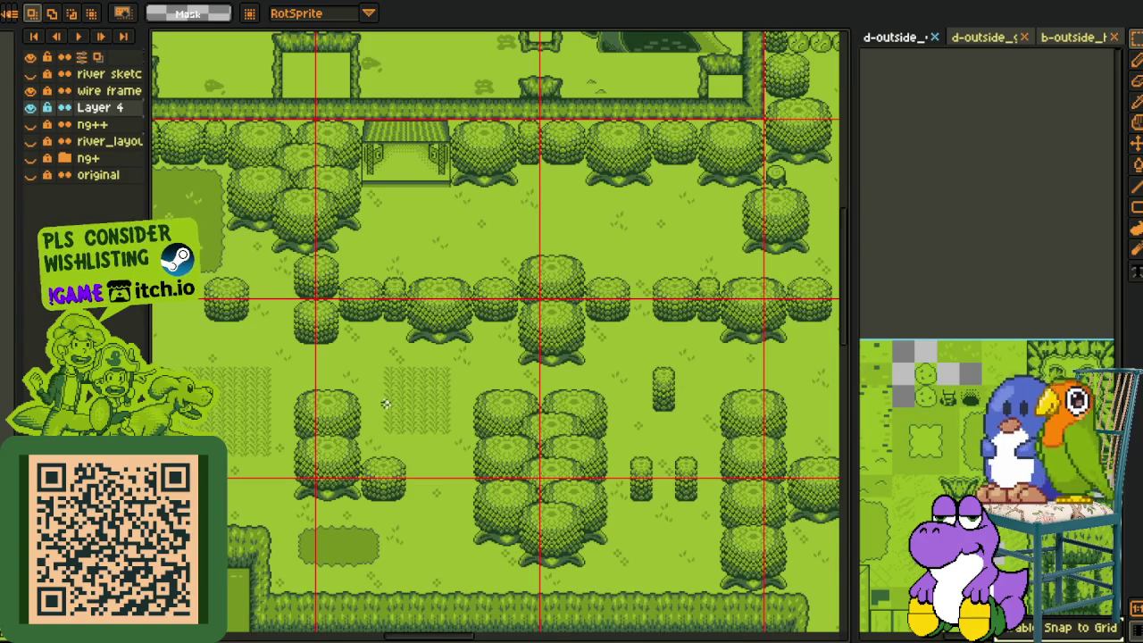
{"action": "scroll", "coordinate": [482, 427], "scroll_direction": "up", "scroll_amount": 1}
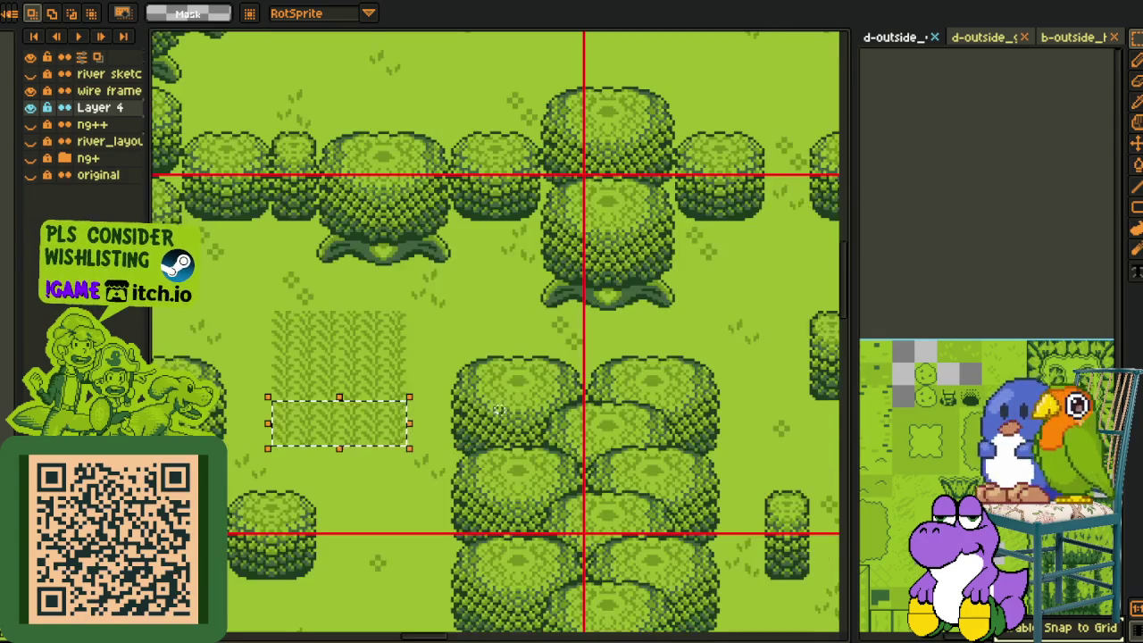
{"action": "scroll", "coordinate": [295, 320], "scroll_direction": "down", "scroll_amount": 1}
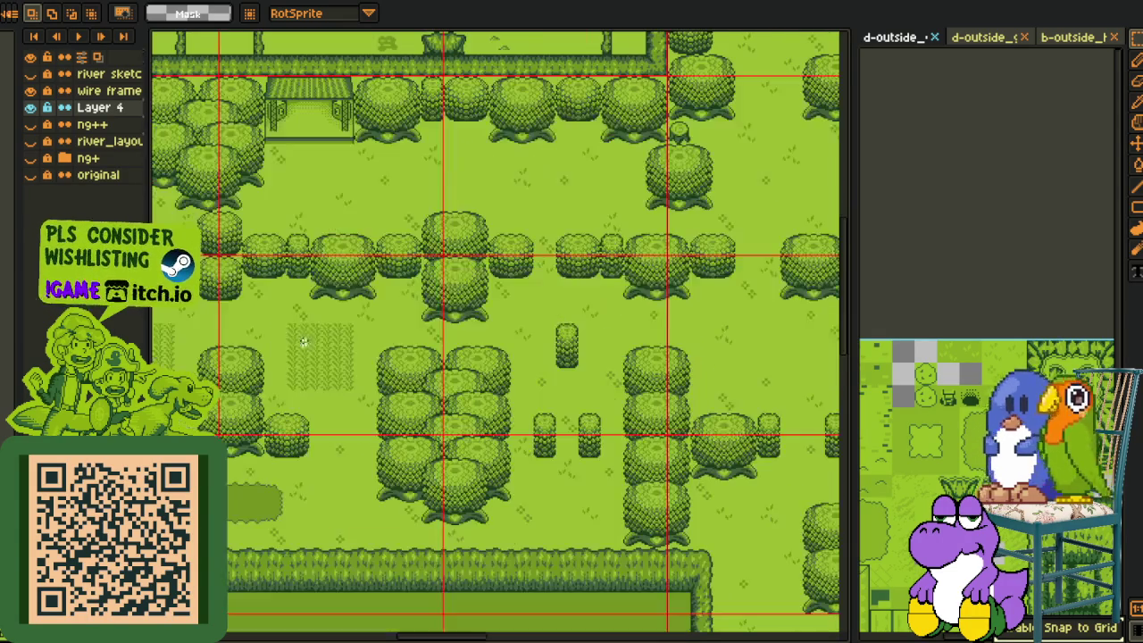
{"action": "left_click_drag", "start_coordinate": [341, 443], "coordinate": [411, 430]}
{"action": "scroll", "coordinate": [327, 474], "scroll_direction": "up", "scroll_amount": 1}
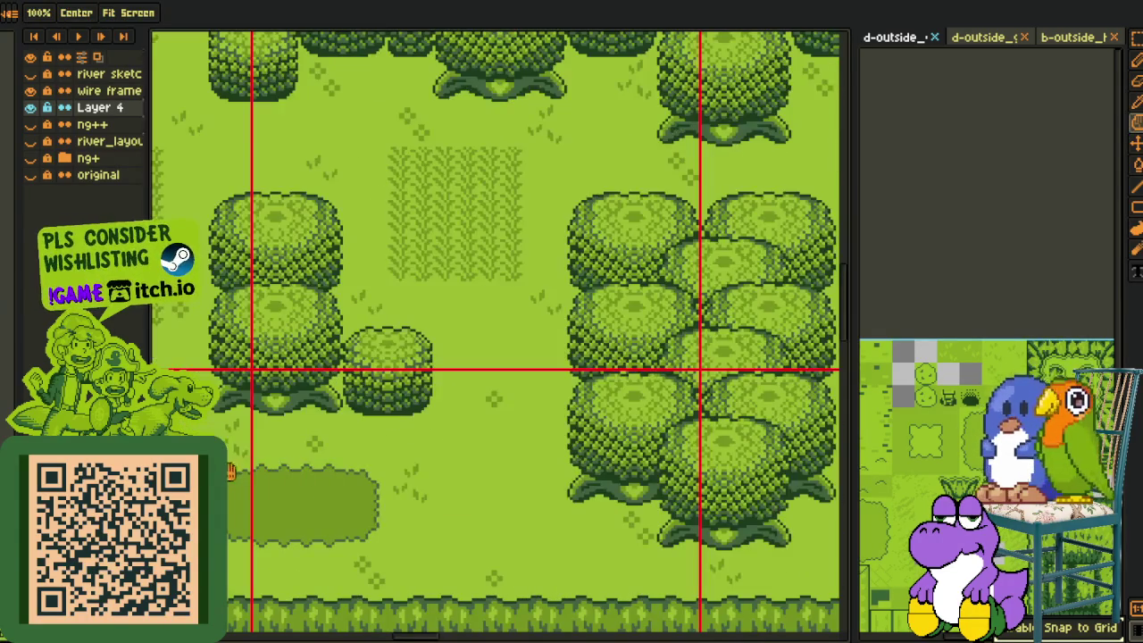
{"action": "left_click_drag", "start_coordinate": [292, 497], "coordinate": [492, 473]}
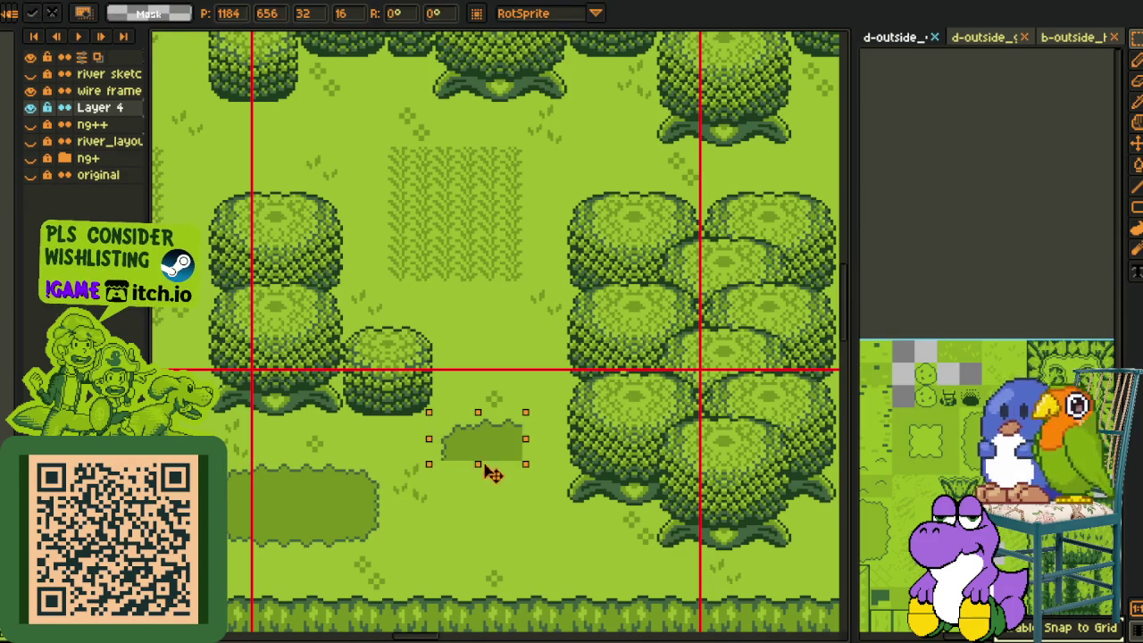
{"action": "left_click", "coordinate": [576, 496]}
Extend the grass patch further right and add another grass piece on the lower lawn
{"action": "left_click_drag", "start_coordinate": [366, 490], "coordinate": [536, 456]}
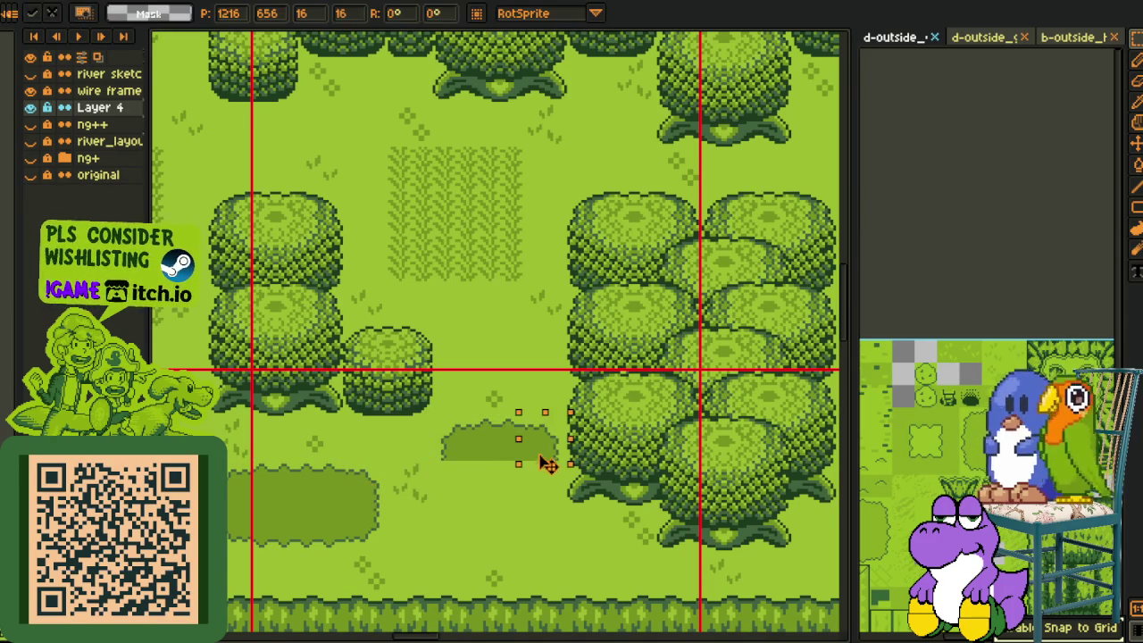
{"action": "left_click", "coordinate": [394, 509]}
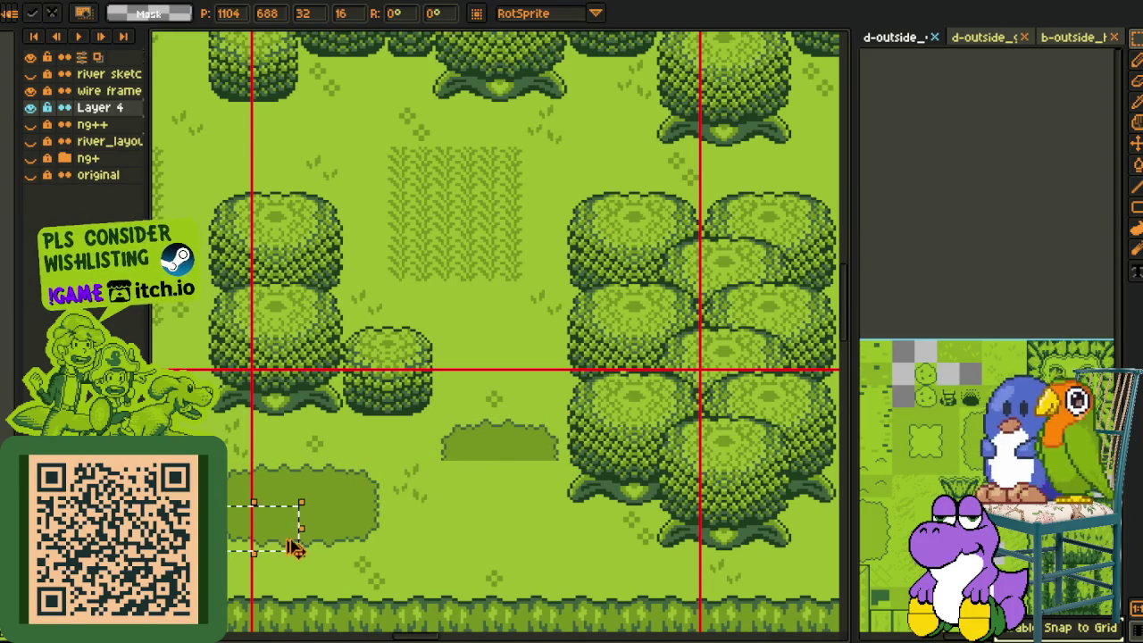
{"action": "left_click_drag", "start_coordinate": [295, 543], "coordinate": [500, 541]}
{"action": "left_click", "coordinate": [556, 516]}
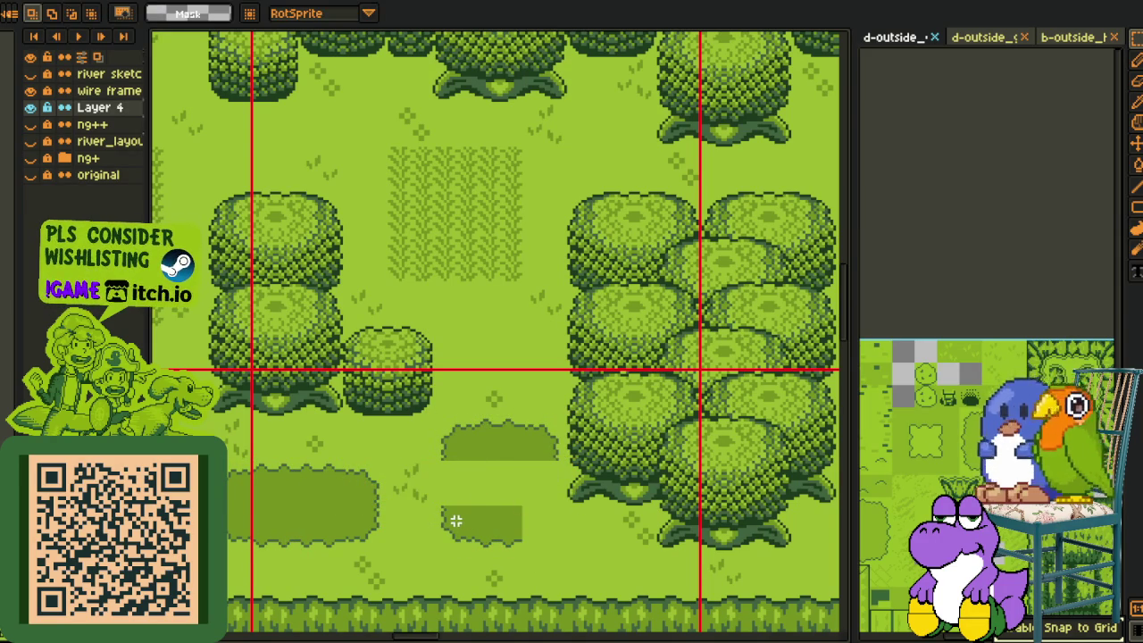
{"action": "left_click_drag", "start_coordinate": [464, 531], "coordinate": [540, 530]}
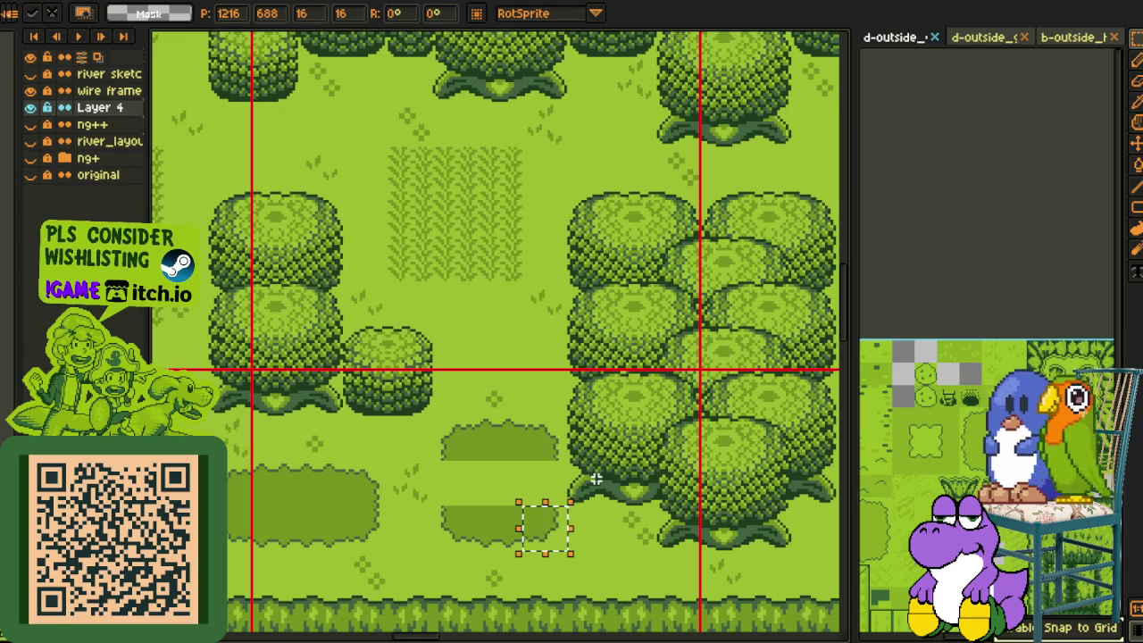
{"action": "scroll", "coordinate": [585, 481], "scroll_direction": "down", "scroll_amount": 2}
{"action": "scroll", "coordinate": [307, 217], "scroll_direction": "up", "scroll_amount": 1}
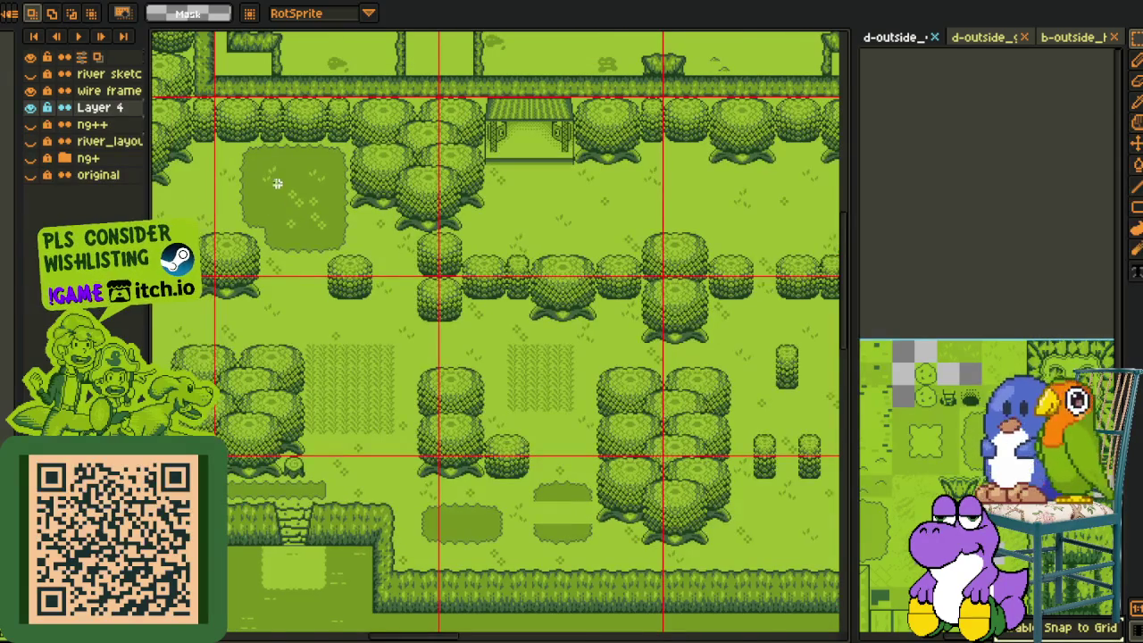
{"action": "scroll", "coordinate": [261, 175], "scroll_direction": "up", "scroll_amount": 1}
Copy a 32x16 grass patch into the gap between the trees
{"action": "mouse_move", "coordinate": [201, 151]}
{"action": "left_mouse_down"}
{"action": "mouse_move", "coordinate": [281, 191]}
{"action": "mouse_move", "coordinate": [549, 528]}
{"action": "left_mouse_up"}
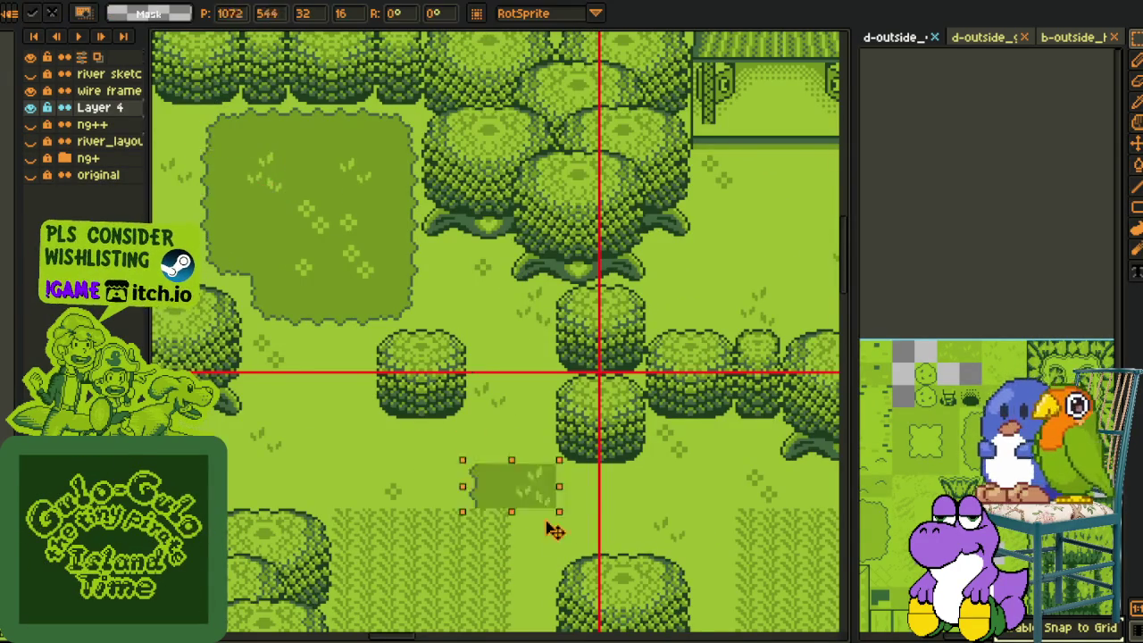
{"action": "scroll", "coordinate": [549, 528], "scroll_direction": "down", "scroll_amount": 2}
{"action": "scroll", "coordinate": [548, 528], "scroll_direction": "right", "scroll_amount": 3}
{"action": "mouse_move", "coordinate": [722, 527]}
{"action": "left_mouse_down"}
{"action": "mouse_move", "coordinate": [711, 420]}
{"action": "mouse_move", "coordinate": [749, 400]}
{"action": "left_mouse_up"}
{"action": "key", "text": "ctrl+d"}
Nudge the selected grass piece further right, drop it, and save the map
{"action": "left_click", "coordinate": [679, 369]}
{"action": "key", "text": "ctrl+d"}
{"action": "scroll", "coordinate": [748, 400], "scroll_direction": "down", "scroll_amount": 3}
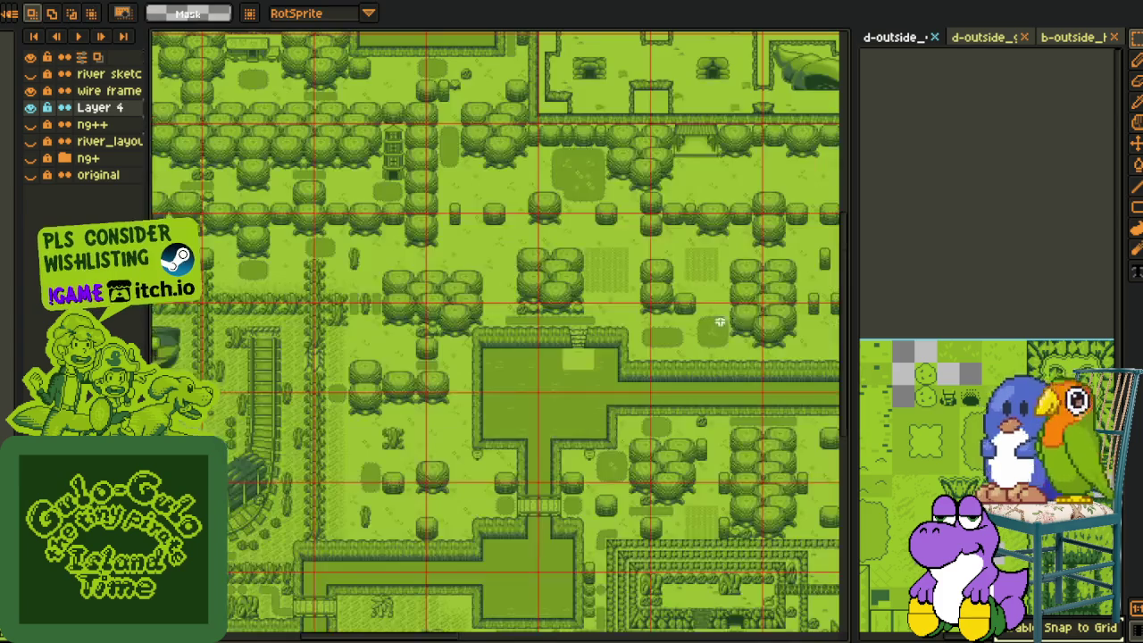
{"action": "key", "text": "z"}
{"action": "key", "text": "m"}
{"action": "scroll", "coordinate": [608, 384], "scroll_direction": "up", "scroll_amount": 1}
{"action": "scroll", "coordinate": [608, 384], "scroll_direction": "up", "scroll_amount": 1}
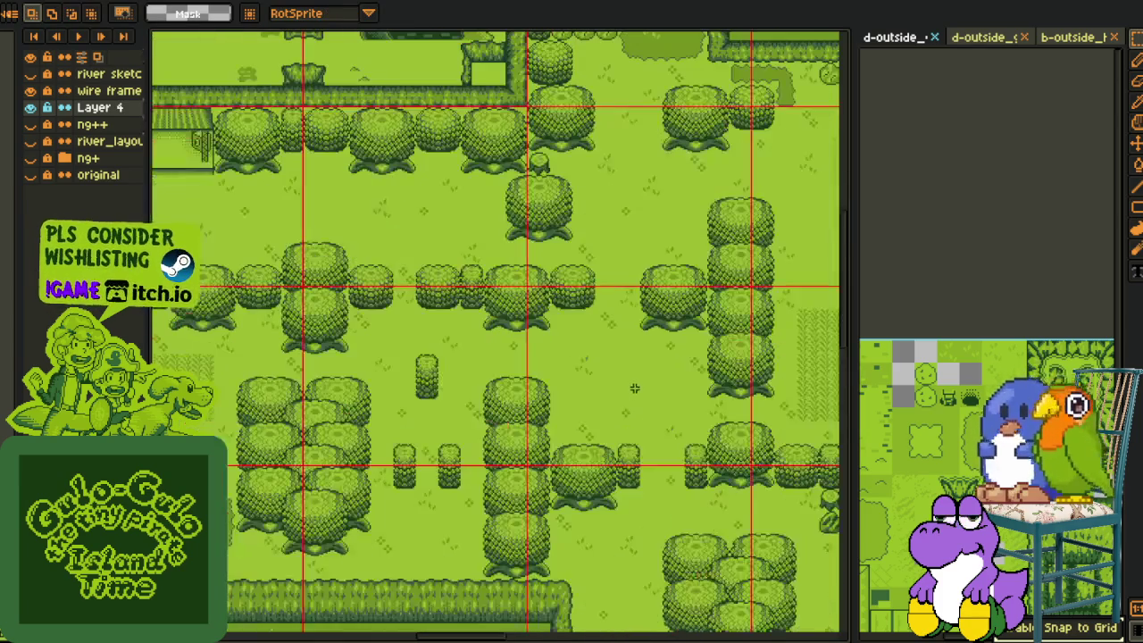
{"action": "key", "text": "ctrl+s"}
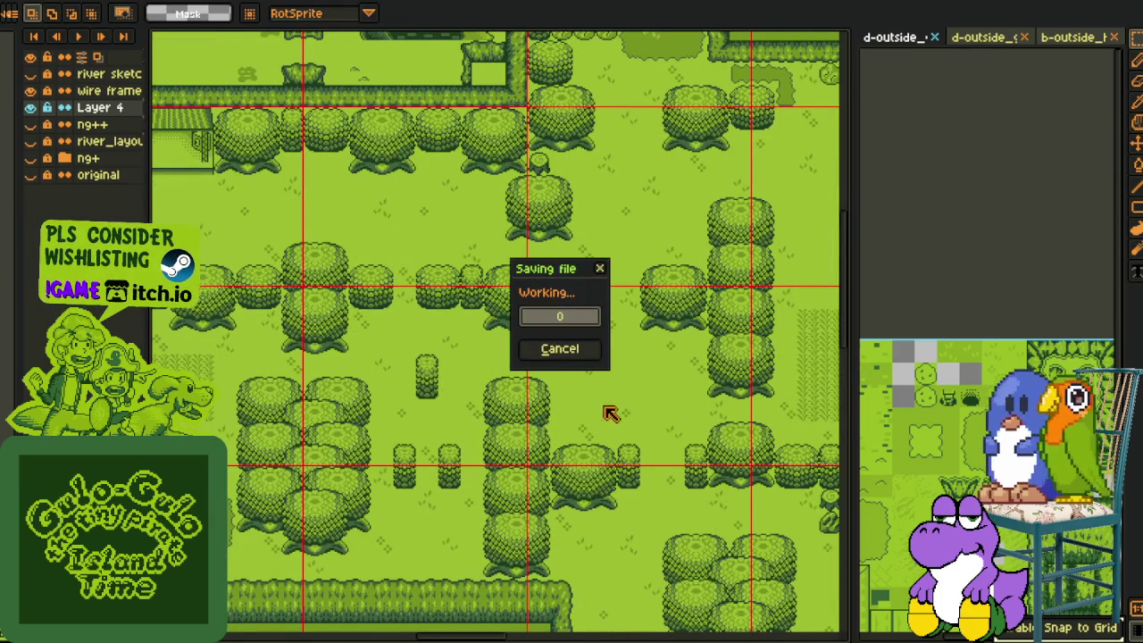
Pan across the green overworld map to check its edges, then save it
{"action": "scroll", "coordinate": [618, 394], "scroll_direction": "down", "scroll_amount": 1}
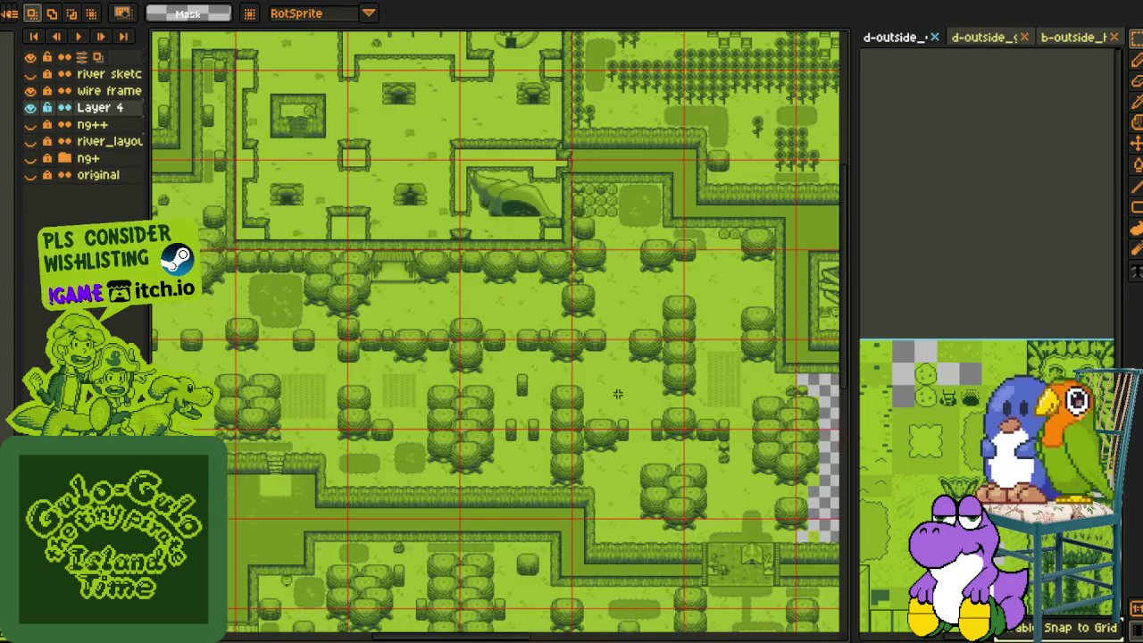
{"action": "key", "text": "space"}
{"action": "left_click_drag", "start_coordinate": [666, 396], "coordinate": [543, 499]}
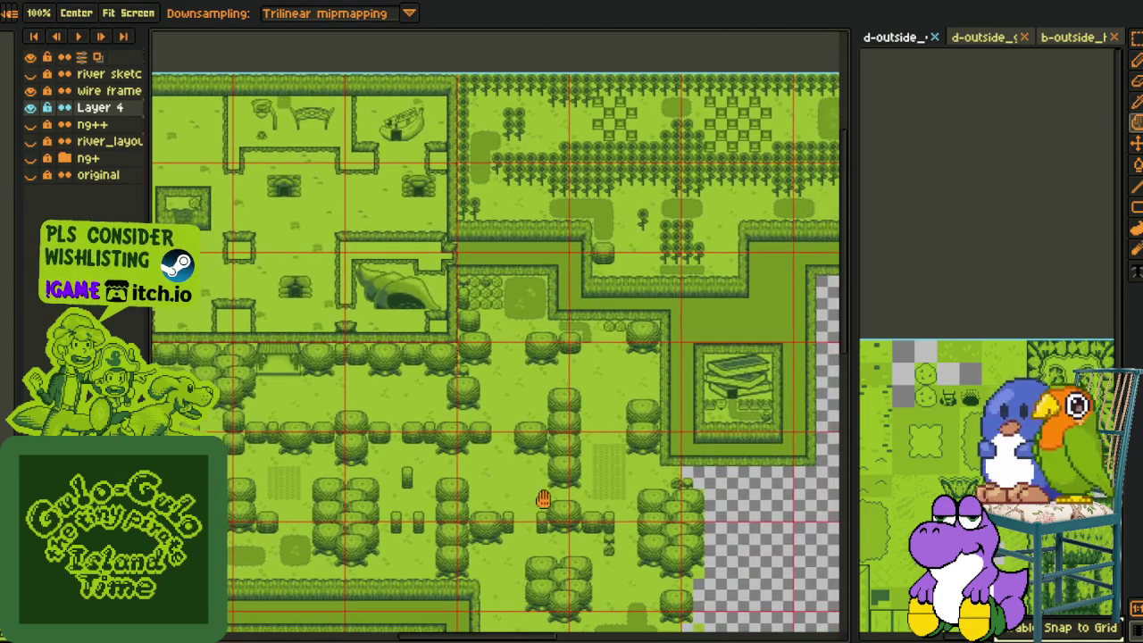
{"action": "scroll", "coordinate": [569, 466], "scroll_direction": "down", "scroll_amount": 1}
{"action": "left_click_drag", "start_coordinate": [439, 497], "coordinate": [600, 408]}
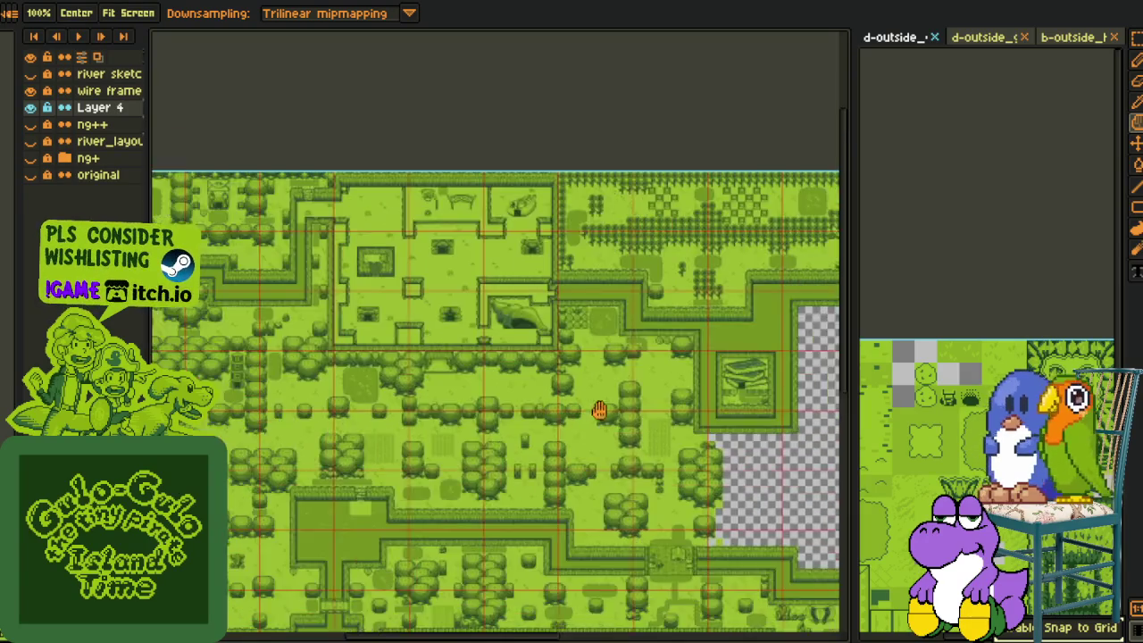
{"action": "mouse_move", "coordinate": [541, 503]}
{"action": "left_mouse_down"}
{"action": "mouse_move", "coordinate": [593, 401]}
{"action": "mouse_move", "coordinate": [635, 459]}
{"action": "left_mouse_up"}
{"action": "key", "text": "ctrl+s"}
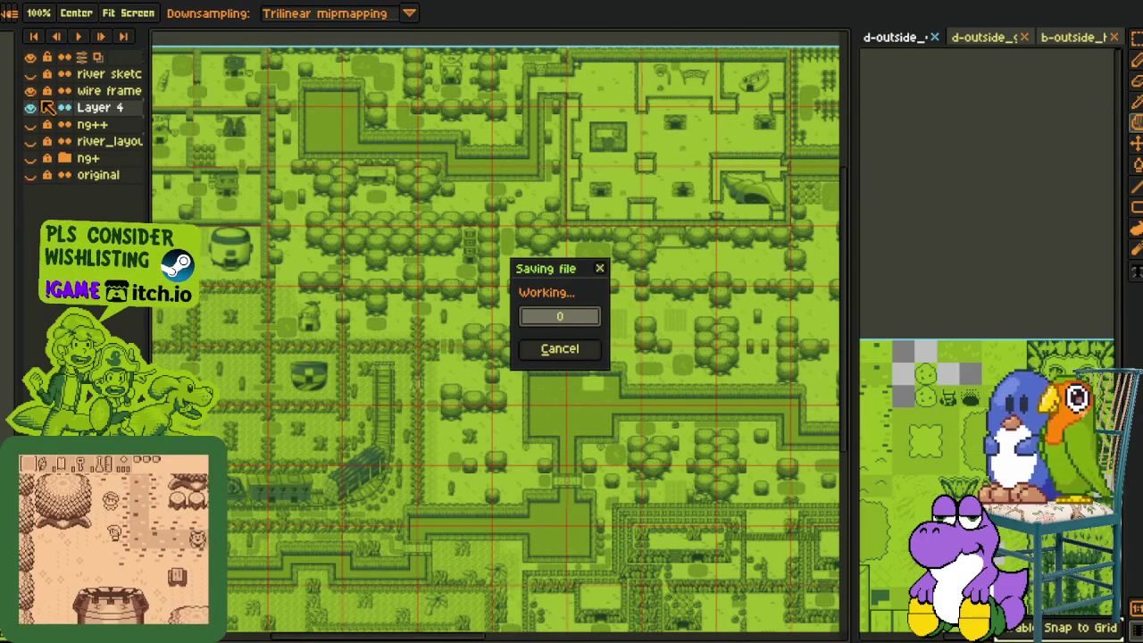
Hide the red wire-frame guide layer and review the whole map with the selection tool active
{"action": "left_click", "coordinate": [31, 91]}
{"action": "key", "text": "m"}
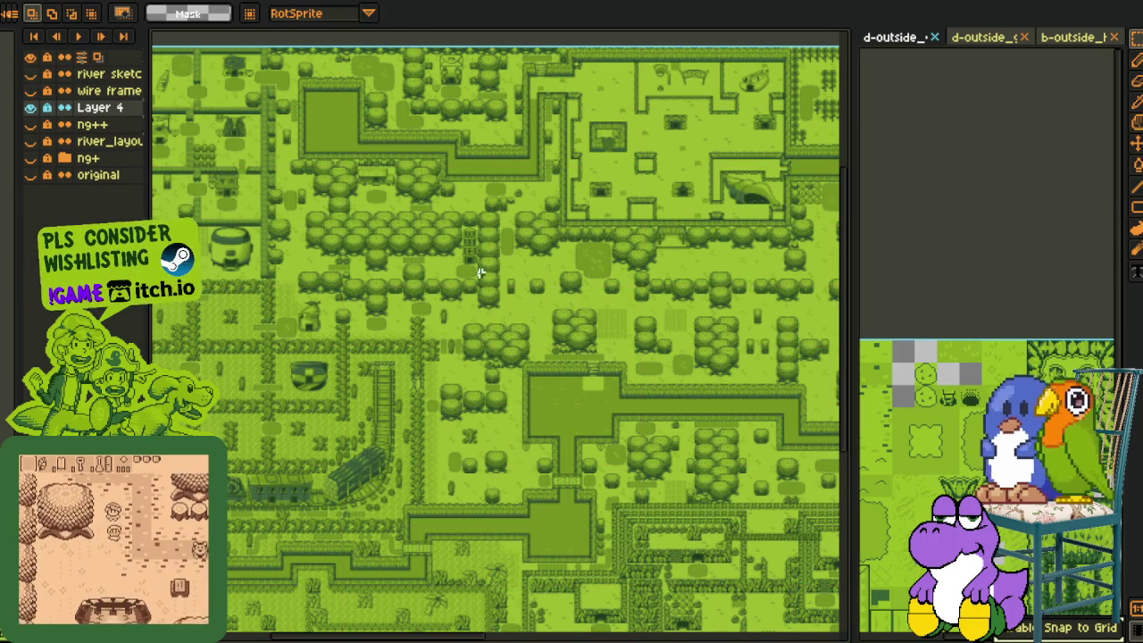
{"action": "scroll", "coordinate": [586, 336], "scroll_direction": "down", "scroll_amount": 3}
{"action": "mouse_move", "coordinate": [586, 336]}
{"action": "left_mouse_down"}
{"action": "mouse_move", "coordinate": [311, 363]}
{"action": "mouse_move", "coordinate": [510, 357]}
{"action": "left_mouse_up"}
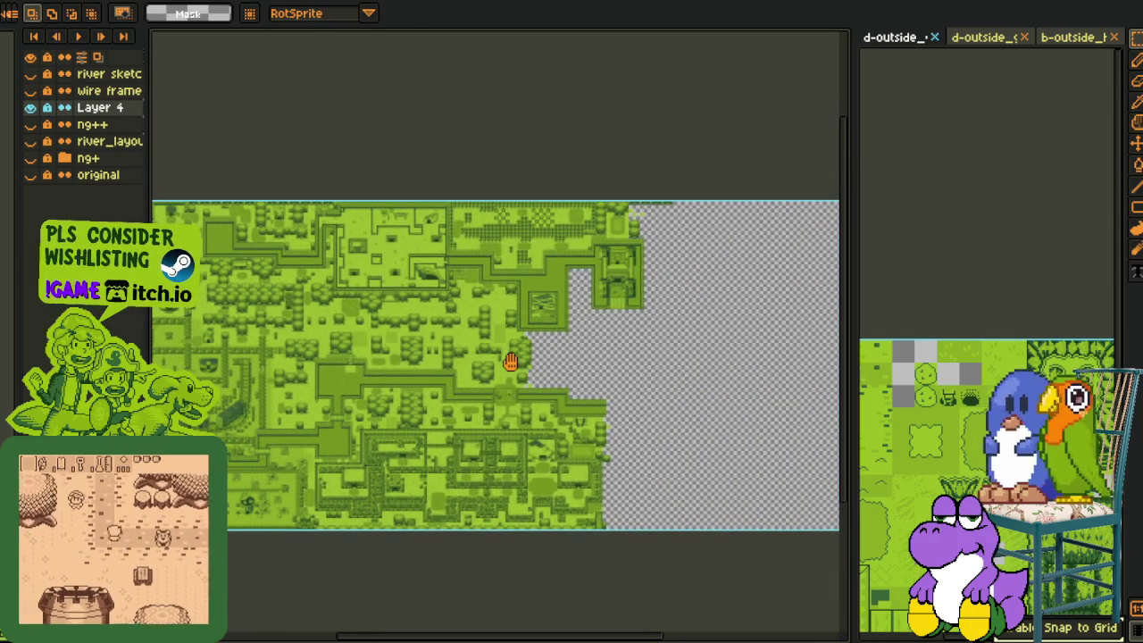
{"action": "scroll", "coordinate": [480, 376], "scroll_direction": "up", "scroll_amount": 2}
{"action": "scroll", "coordinate": [480, 376], "scroll_direction": "up", "scroll_amount": 1}
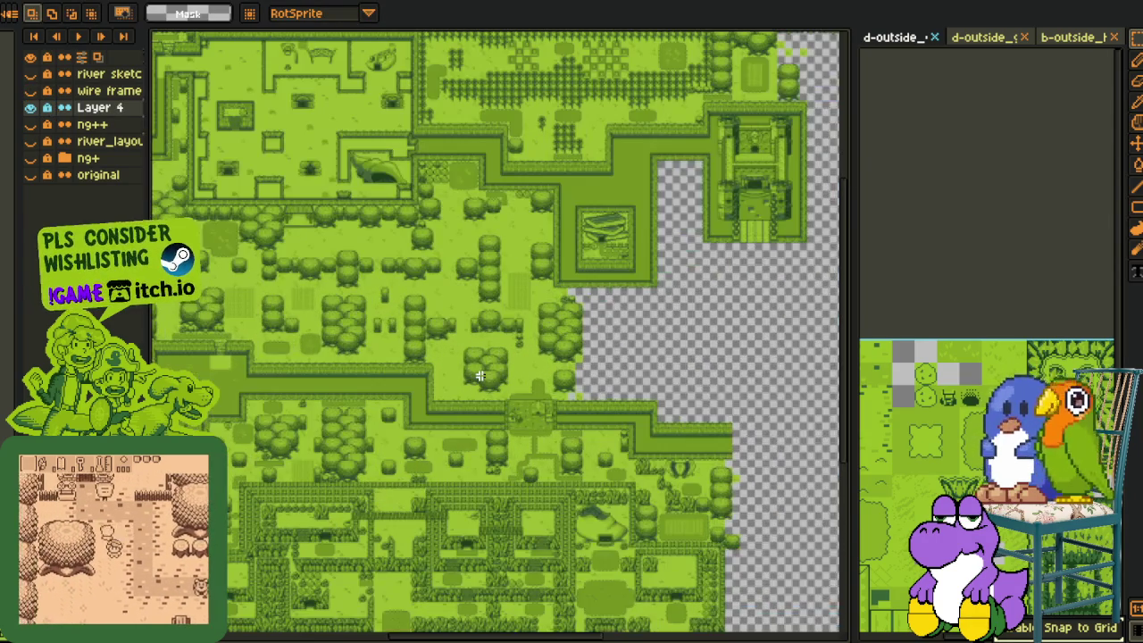
{"action": "scroll", "coordinate": [478, 376], "scroll_direction": "up", "scroll_amount": 1}
{"action": "scroll", "coordinate": [455, 362], "scroll_direction": "up", "scroll_amount": 1}
{"action": "scroll", "coordinate": [456, 362], "scroll_direction": "up", "scroll_amount": 1}
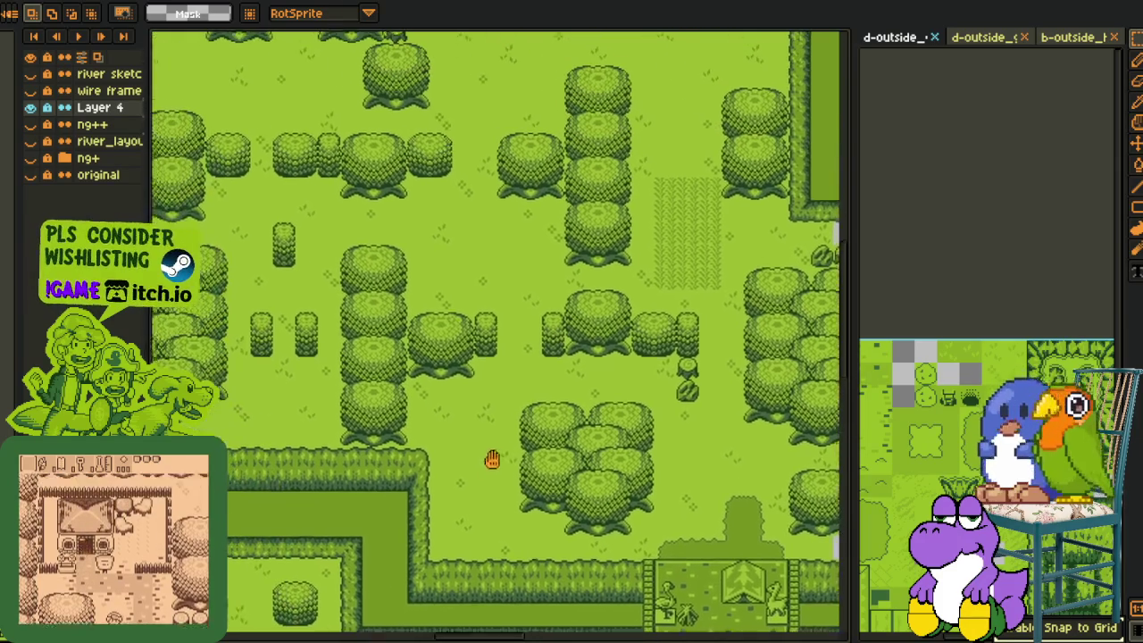
{"action": "scroll", "coordinate": [358, 429], "scroll_direction": "down", "scroll_amount": 2}
{"action": "scroll", "coordinate": [276, 493], "scroll_direction": "down", "scroll_amount": 1}
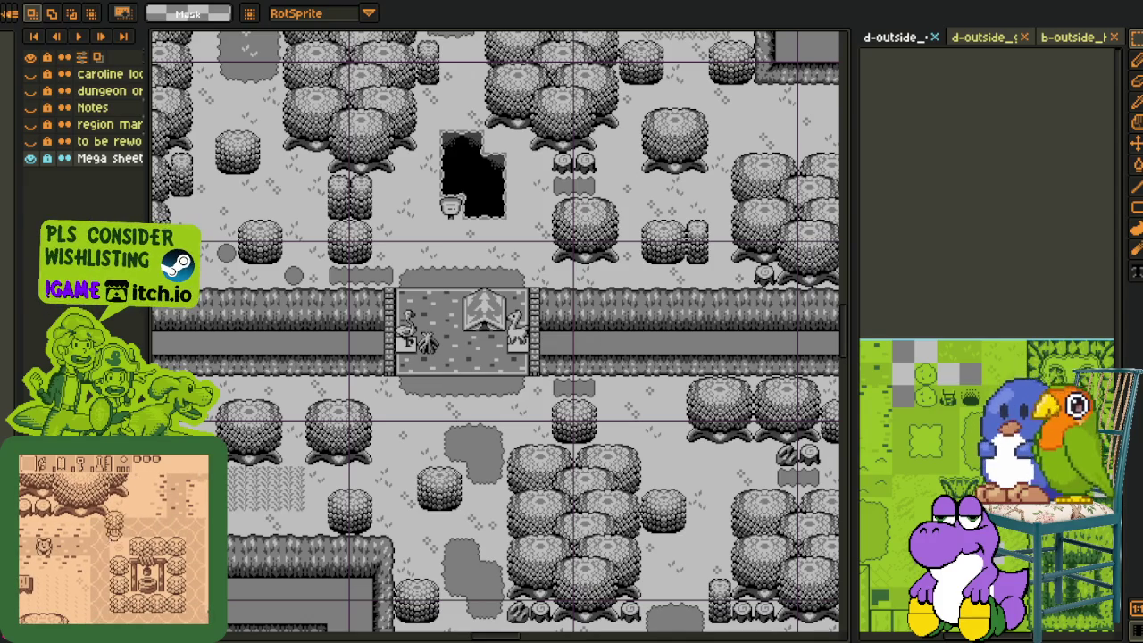
Check the bottom edge of the mega sheet and export the mega sheet image
{"action": "scroll", "coordinate": [590, 284], "scroll_direction": "down", "scroll_amount": 1}
{"action": "scroll", "coordinate": [590, 284], "scroll_direction": "down", "scroll_amount": 1}
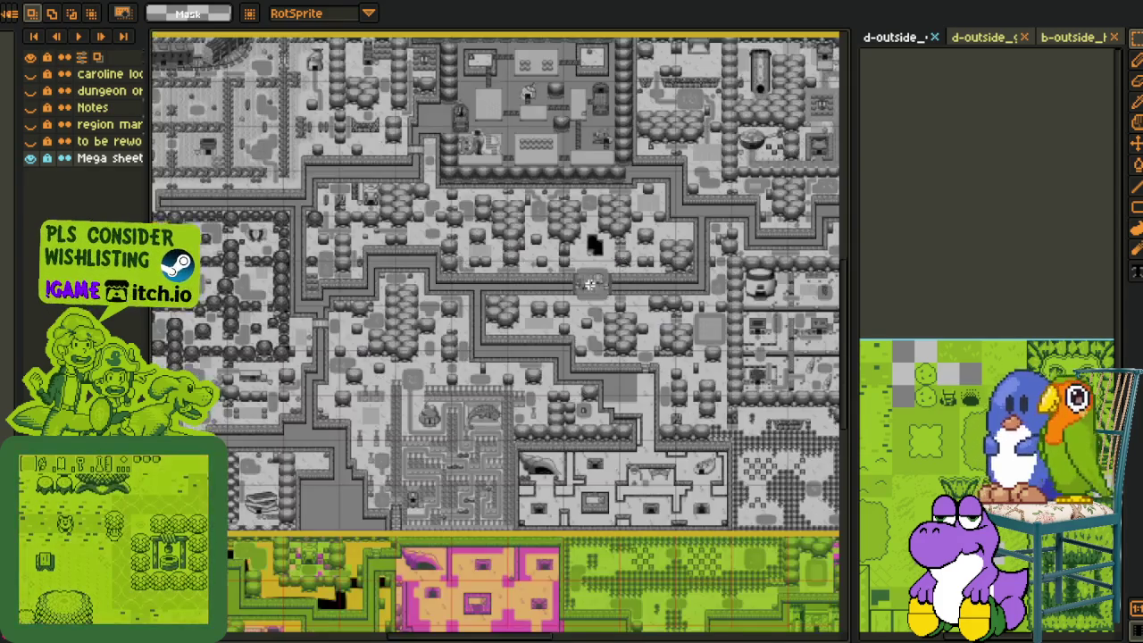
{"action": "scroll", "coordinate": [589, 284], "scroll_direction": "down", "scroll_amount": 1}
{"action": "scroll", "coordinate": [321, 238], "scroll_direction": "down", "scroll_amount": 1}
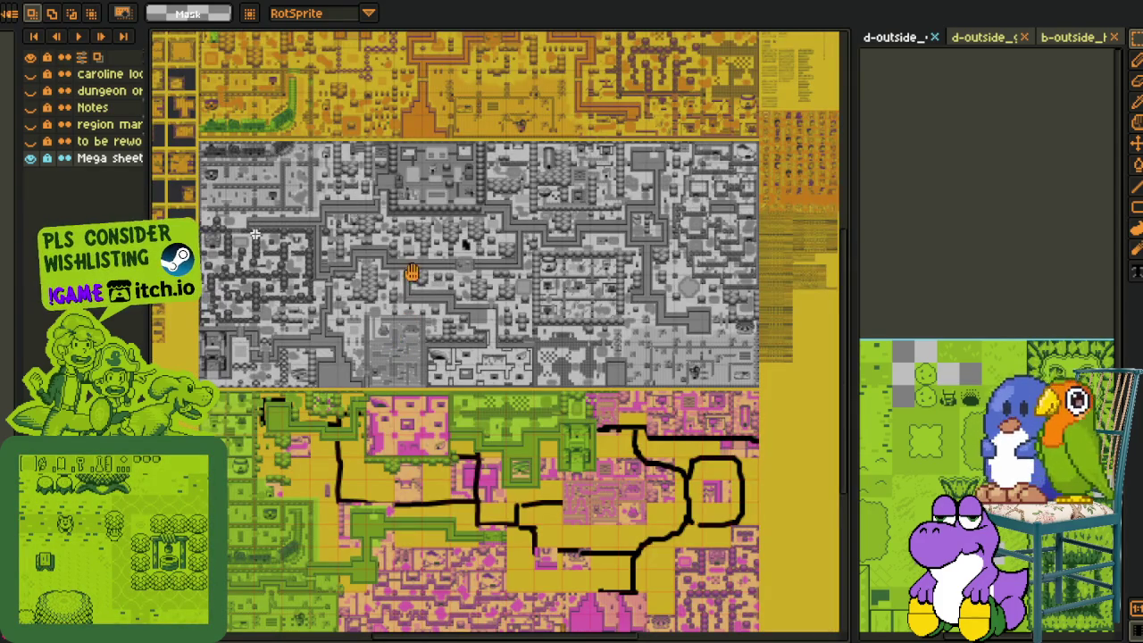
{"action": "left_click_drag", "start_coordinate": [410, 340], "coordinate": [421, 189]}
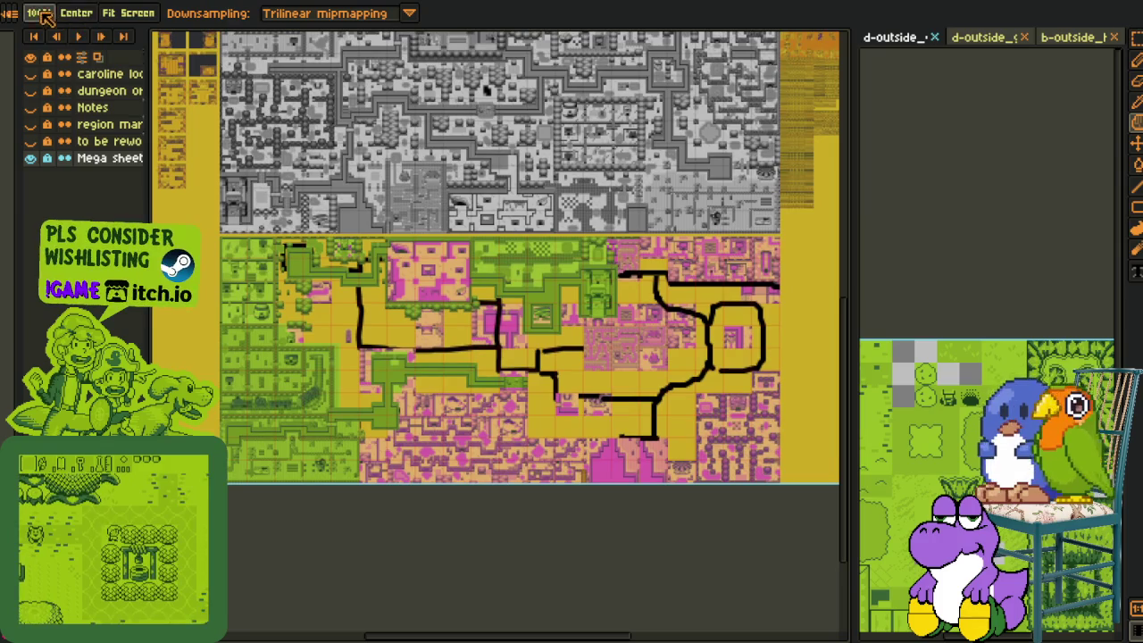
{"action": "left_click", "coordinate": [9, 12]}
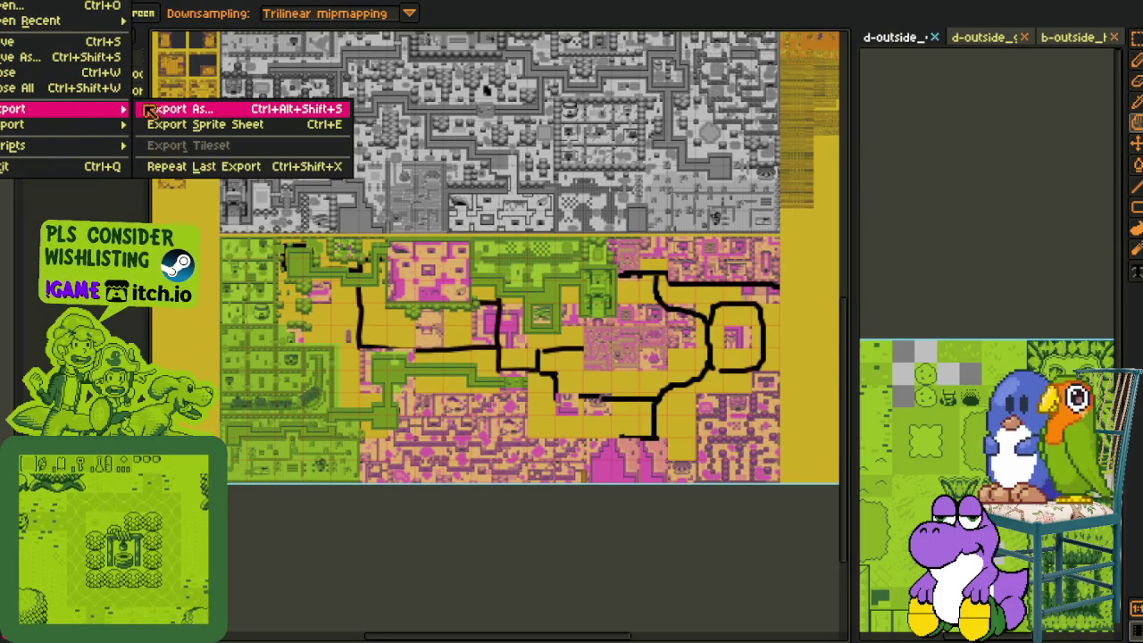
{"action": "mouse_move", "coordinate": [54, 109]}
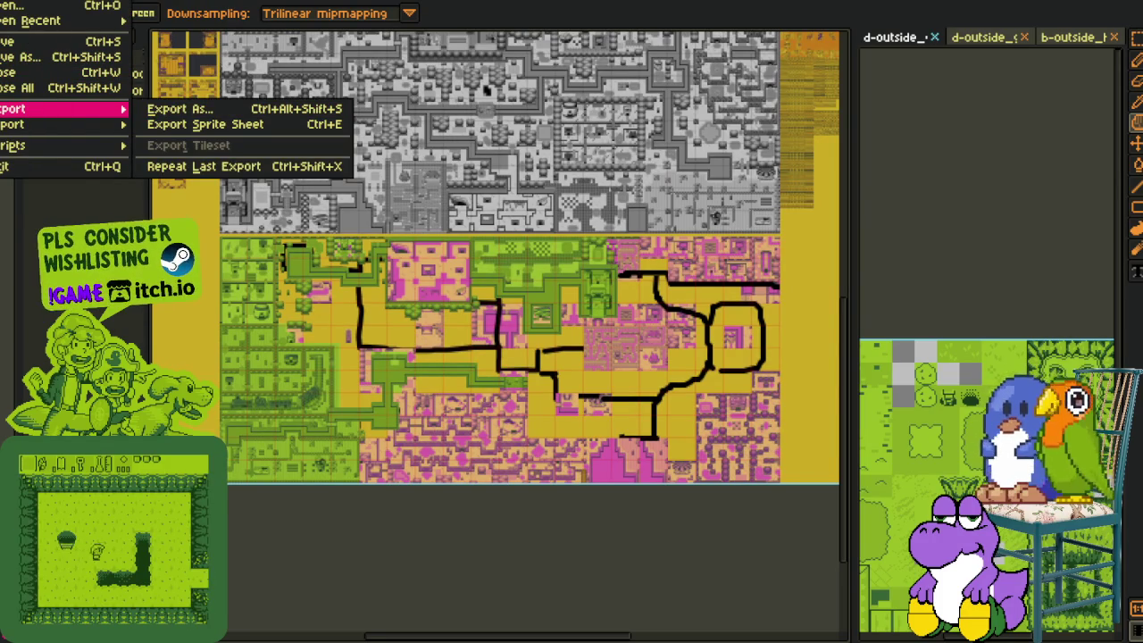
{"action": "left_click", "coordinate": [203, 167]}
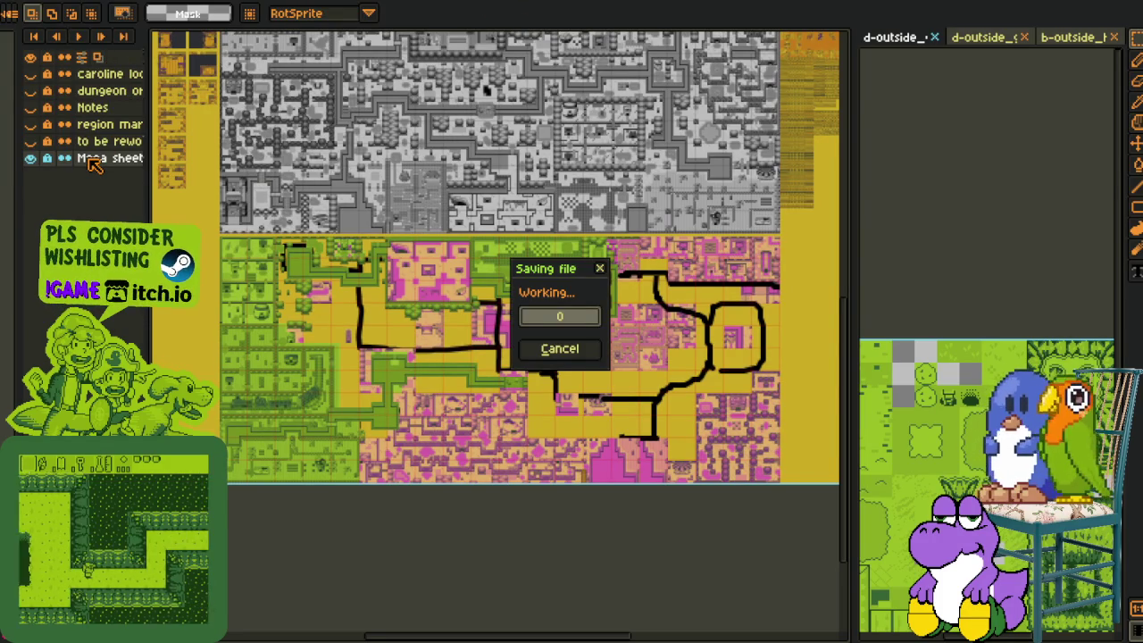
Add an empty Layer 1 above the Mega sheet layer and return to the green map document
{"action": "right_click", "coordinate": [90, 159]}
{"action": "mouse_move", "coordinate": [117, 190]}
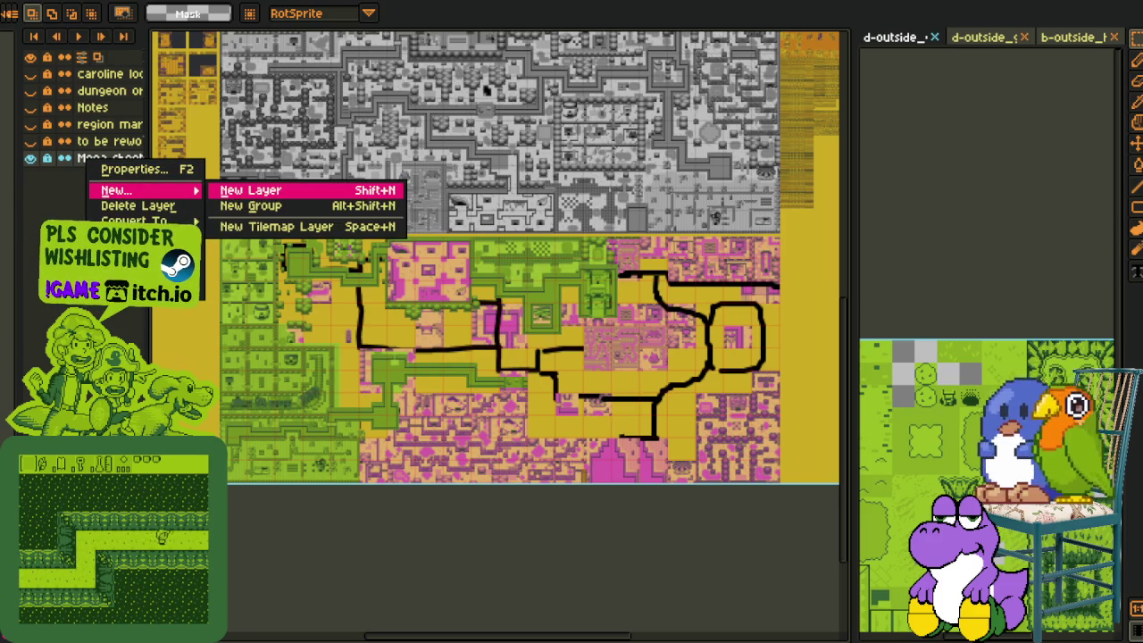
{"action": "key", "text": "Return"}
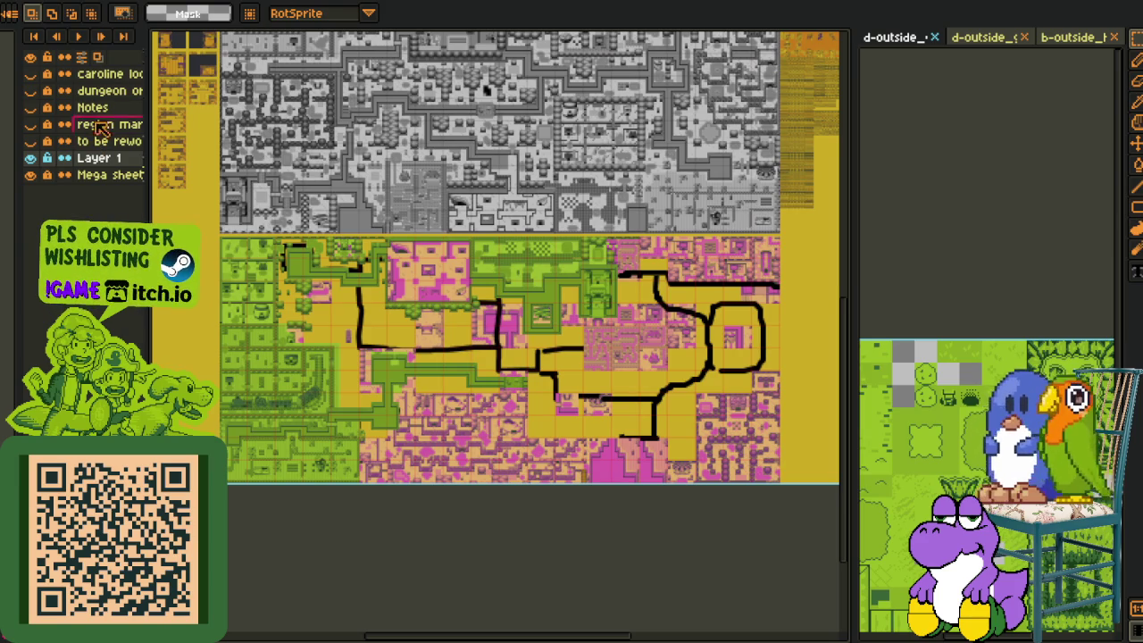
{"action": "key", "text": "ctrl+Tab"}
Open and cancel the Export Sprite Sheet settings, then zoom out over the green map
{"action": "left_click", "coordinate": [18, 0]}
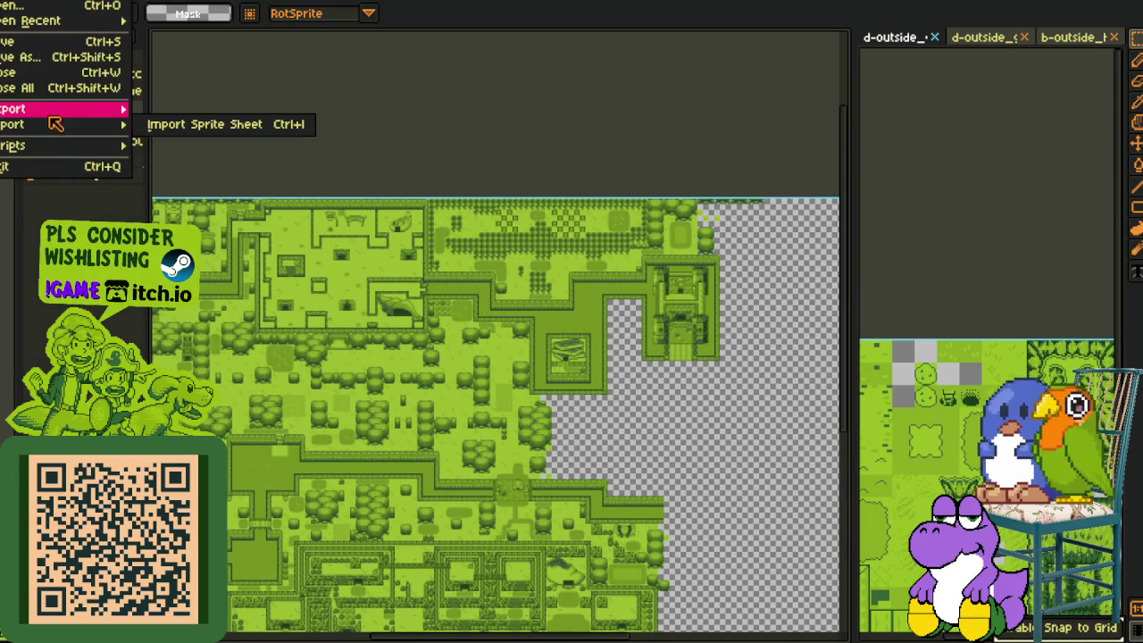
{"action": "left_click", "coordinate": [203, 122]}
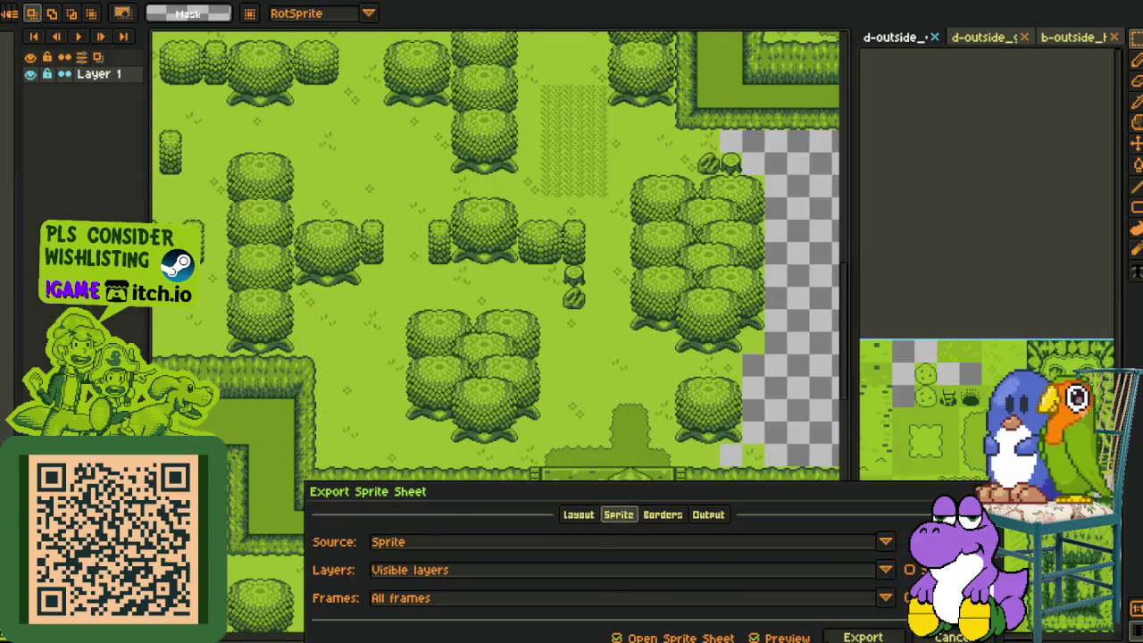
{"action": "key", "text": "Escape"}
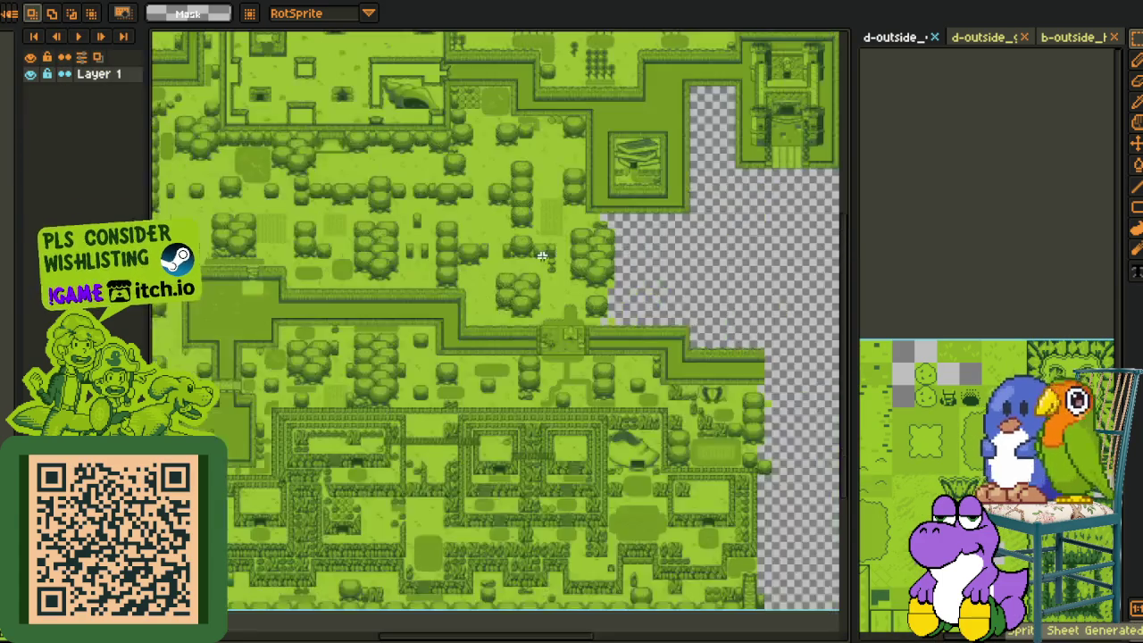
{"action": "scroll", "coordinate": [578, 238], "scroll_direction": "down", "scroll_amount": 1}
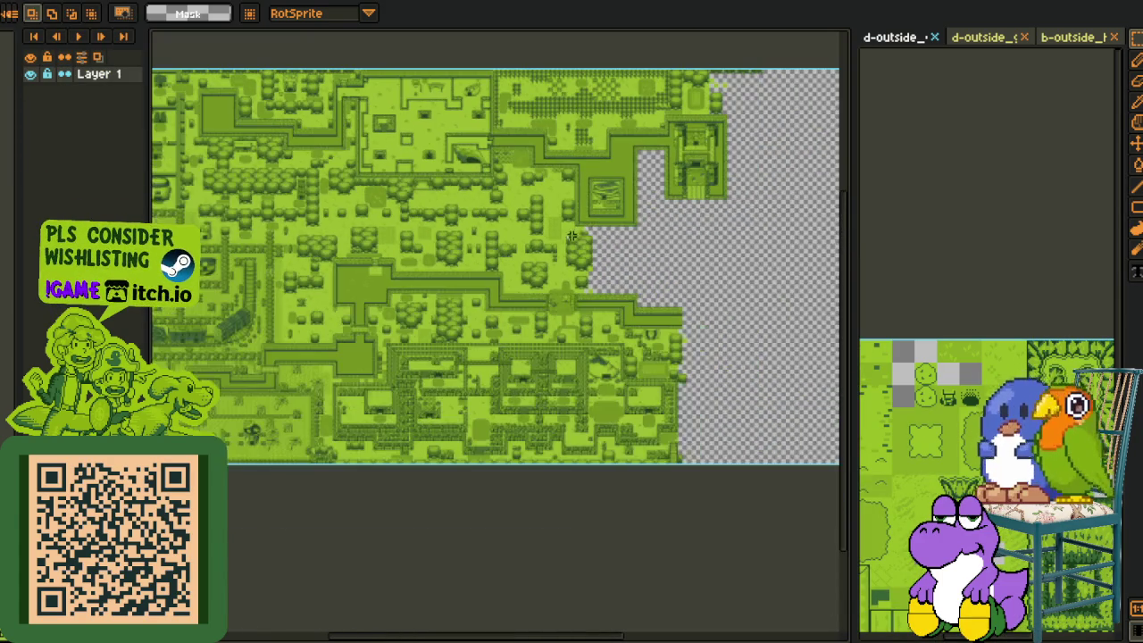
{"action": "scroll", "coordinate": [604, 210], "scroll_direction": "down", "scroll_amount": 1}
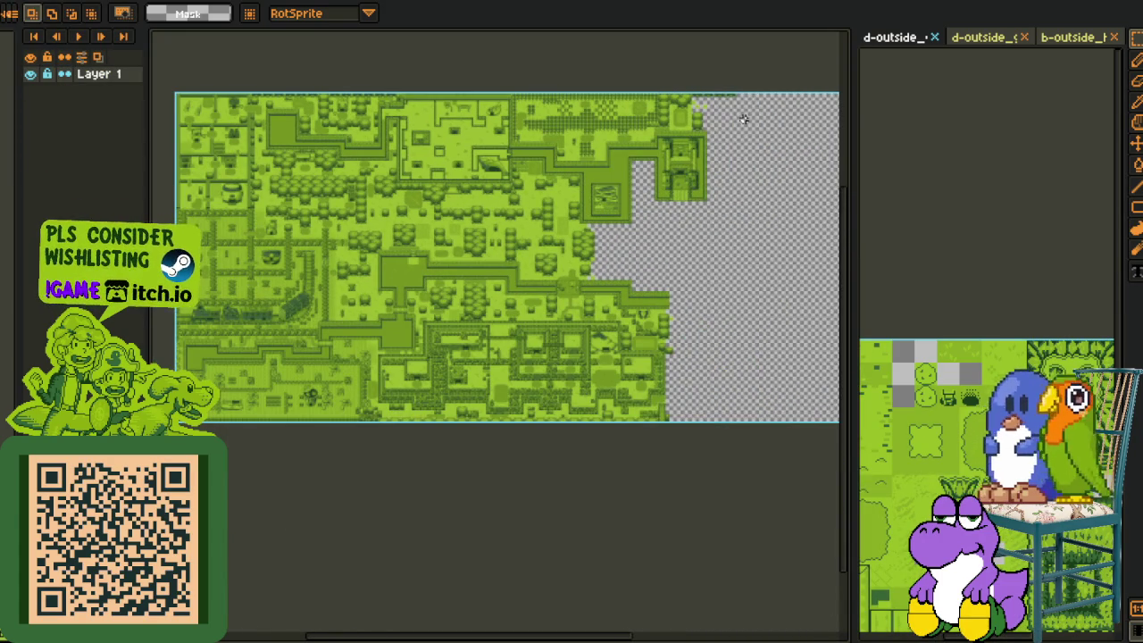
{"action": "key", "text": "space"}
{"action": "left_click_drag", "start_coordinate": [727, 146], "coordinate": [711, 241]}
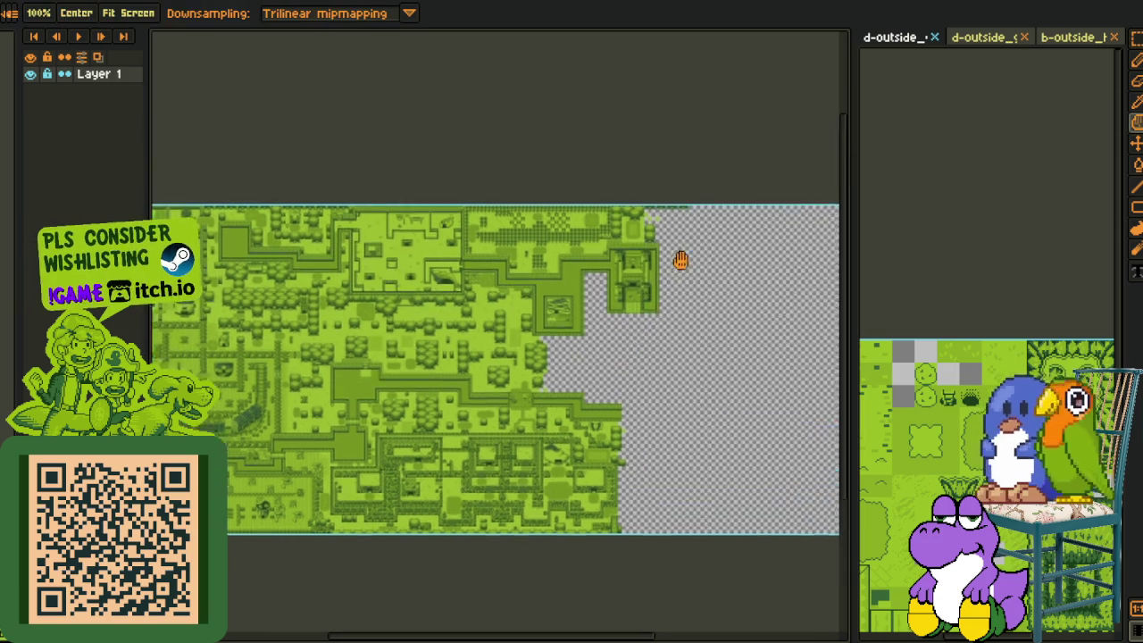
{"action": "scroll", "coordinate": [750, 223], "scroll_direction": "down", "scroll_amount": 1}
{"action": "scroll", "coordinate": [750, 223], "scroll_direction": "down", "scroll_amount": 1}
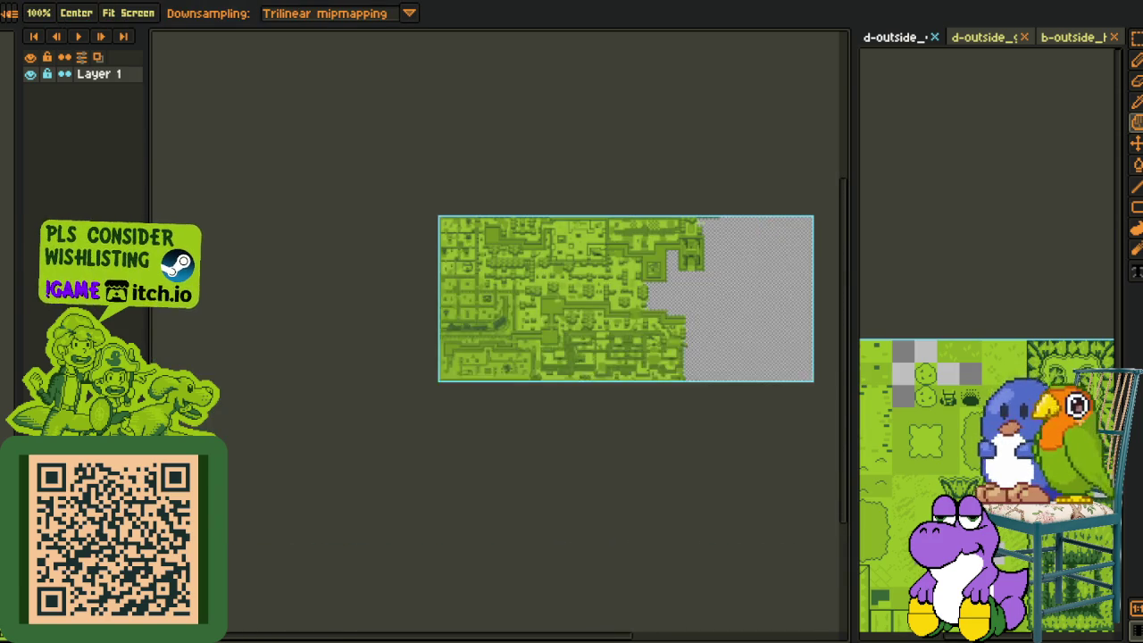
Close the three reference tileset tabs and select the entire green map canvas
{"action": "left_click", "coordinate": [937, 38]}
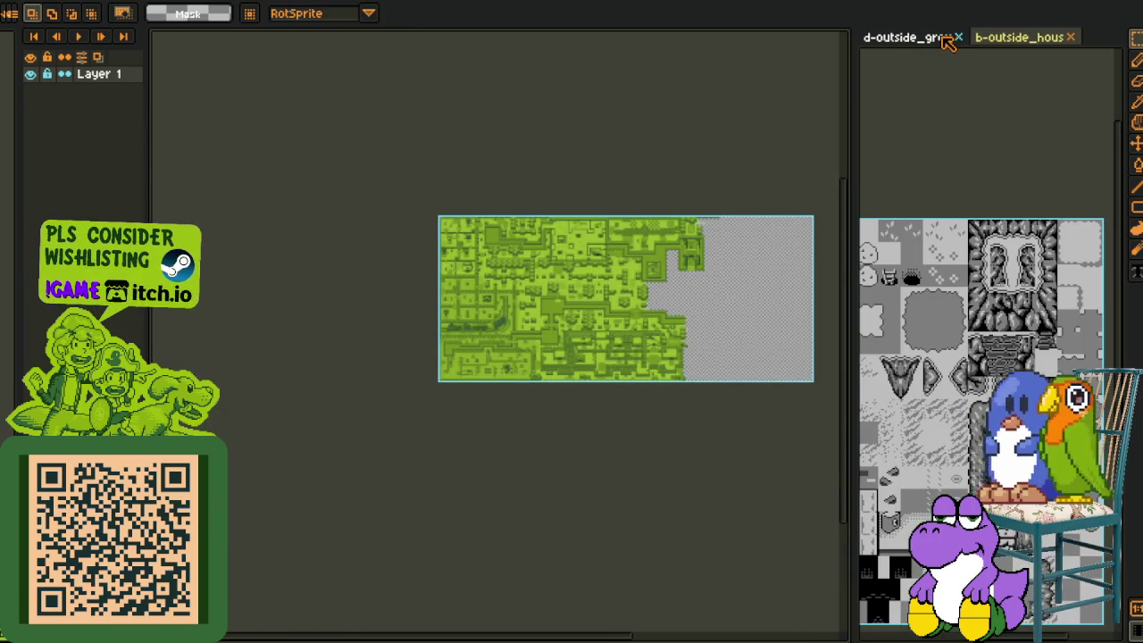
{"action": "left_click", "coordinate": [965, 39]}
{"action": "left_click", "coordinate": [965, 40]}
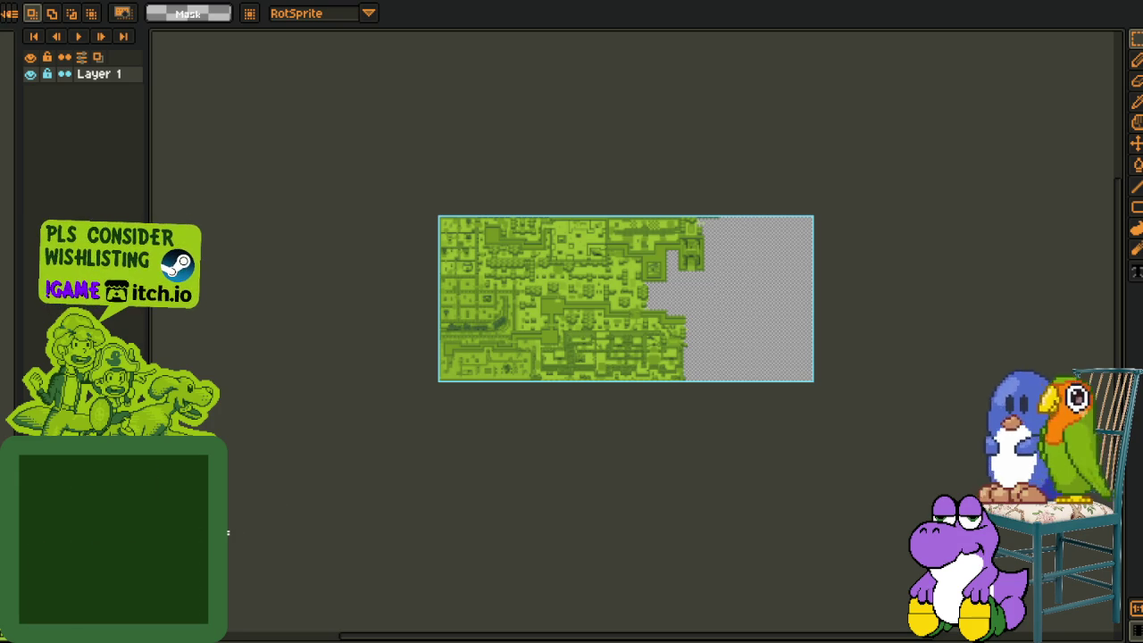
{"action": "key", "text": "ctrl+a"}
Cut the green map and paste it into the mega sheet with Snap to Grid toggled
{"action": "key", "text": "ctrl+x"}
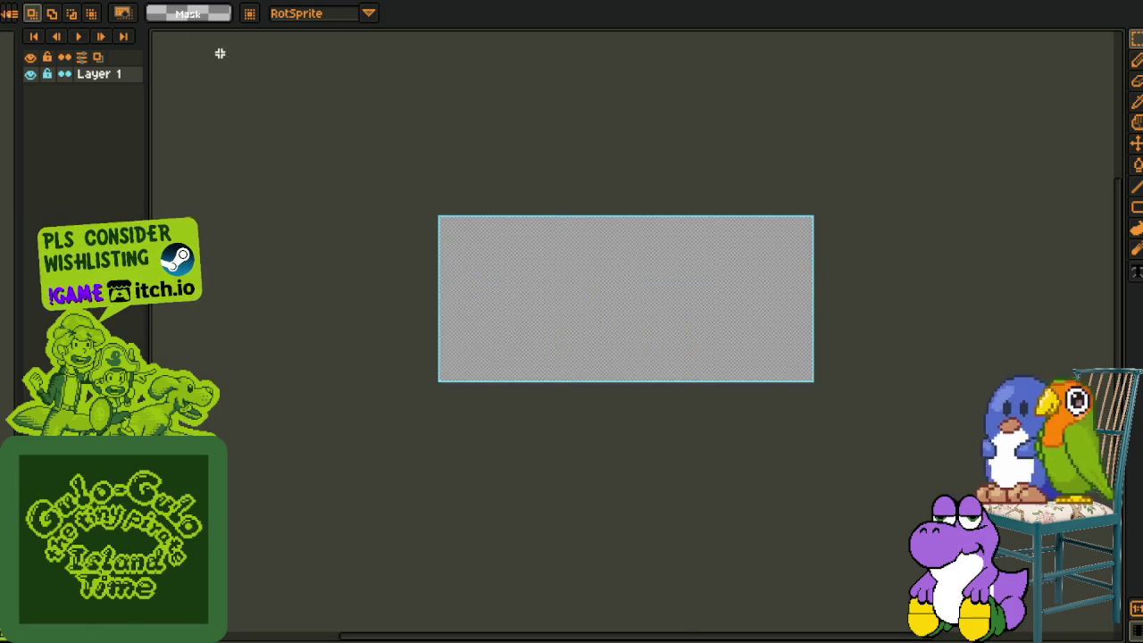
{"action": "key", "text": "ctrl+tab"}
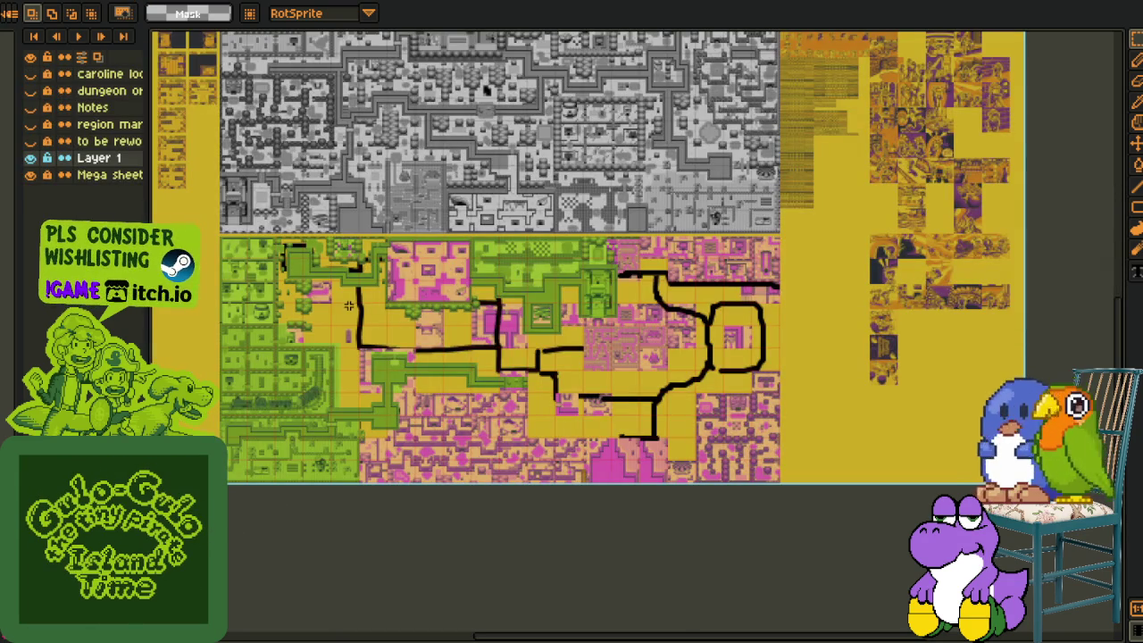
{"action": "key", "text": "ctrl+v"}
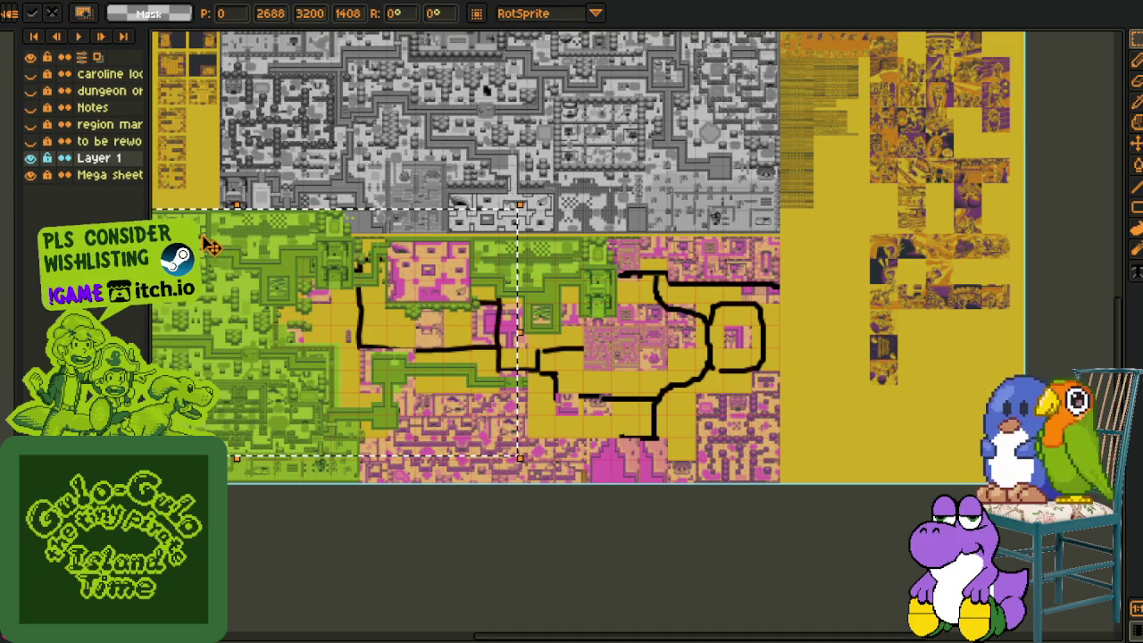
{"action": "key", "text": "shift+s"}
{"action": "mouse_move", "coordinate": [348, 264]}
{"action": "left_mouse_down"}
{"action": "mouse_move", "coordinate": [375, 265]}
{"action": "mouse_move", "coordinate": [356, 274]}
{"action": "left_mouse_up"}
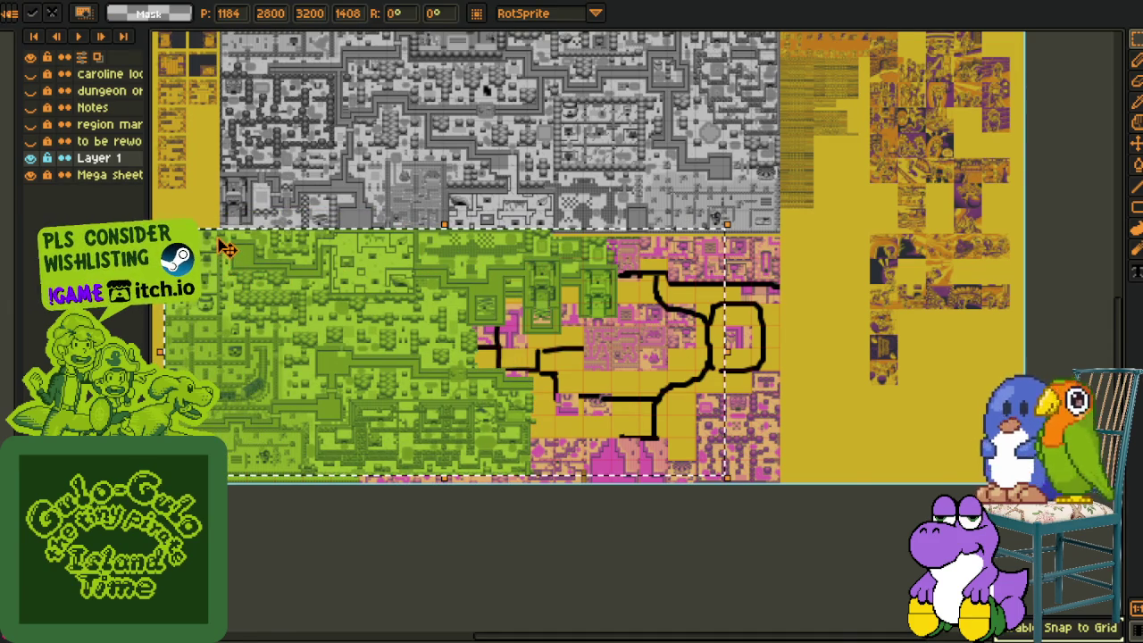
Drag the pasted map right and back left to line it up over the lower-left region
{"action": "scroll", "coordinate": [228, 250], "scroll_direction": "up", "scroll_amount": 1}
{"action": "scroll", "coordinate": [225, 247], "scroll_direction": "up", "scroll_amount": 1}
{"action": "scroll", "coordinate": [225, 259], "scroll_direction": "up", "scroll_amount": 2}
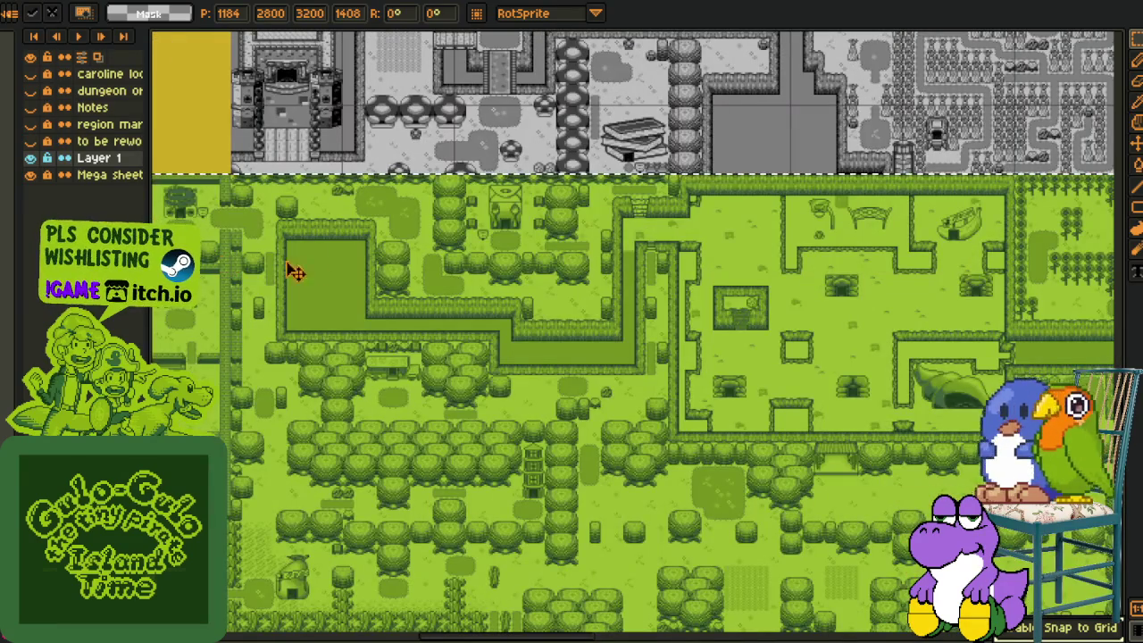
{"action": "left_click_drag", "start_coordinate": [295, 273], "coordinate": [570, 278]}
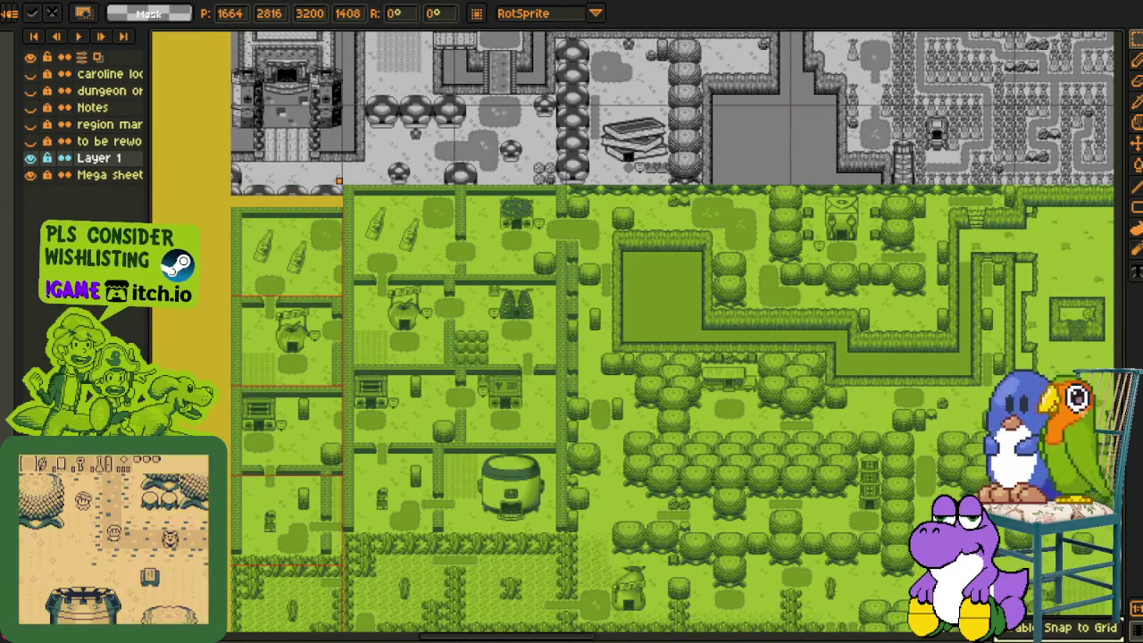
{"action": "scroll", "coordinate": [295, 219], "scroll_direction": "up", "scroll_amount": 2}
{"action": "scroll", "coordinate": [295, 218], "scroll_direction": "up", "scroll_amount": 2}
{"action": "mouse_move", "coordinate": [554, 230]}
{"action": "left_mouse_down"}
{"action": "mouse_move", "coordinate": [307, 247]}
{"action": "mouse_move", "coordinate": [536, 235]}
{"action": "mouse_move", "coordinate": [395, 268]}
{"action": "left_mouse_up"}
Check the whole placed map, commit the placement, and save the mega sheet
{"action": "scroll", "coordinate": [469, 130], "scroll_direction": "down", "scroll_amount": 2}
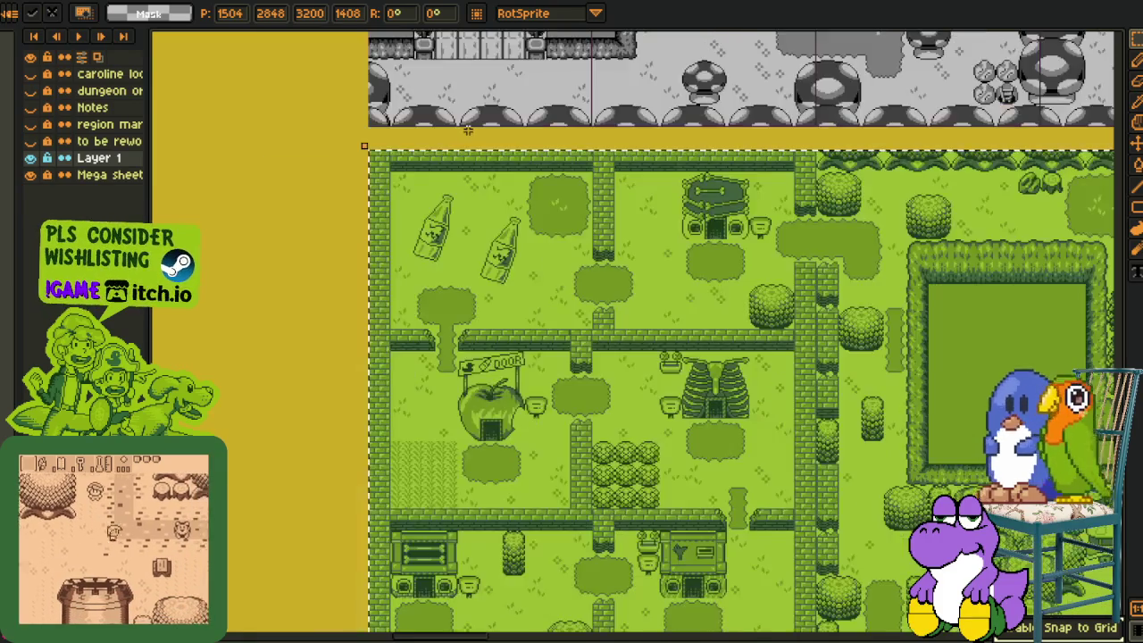
{"action": "scroll", "coordinate": [468, 130], "scroll_direction": "down", "scroll_amount": 2}
{"action": "scroll", "coordinate": [657, 299], "scroll_direction": "down", "scroll_amount": 1}
{"action": "scroll", "coordinate": [536, 317], "scroll_direction": "down", "scroll_amount": 1}
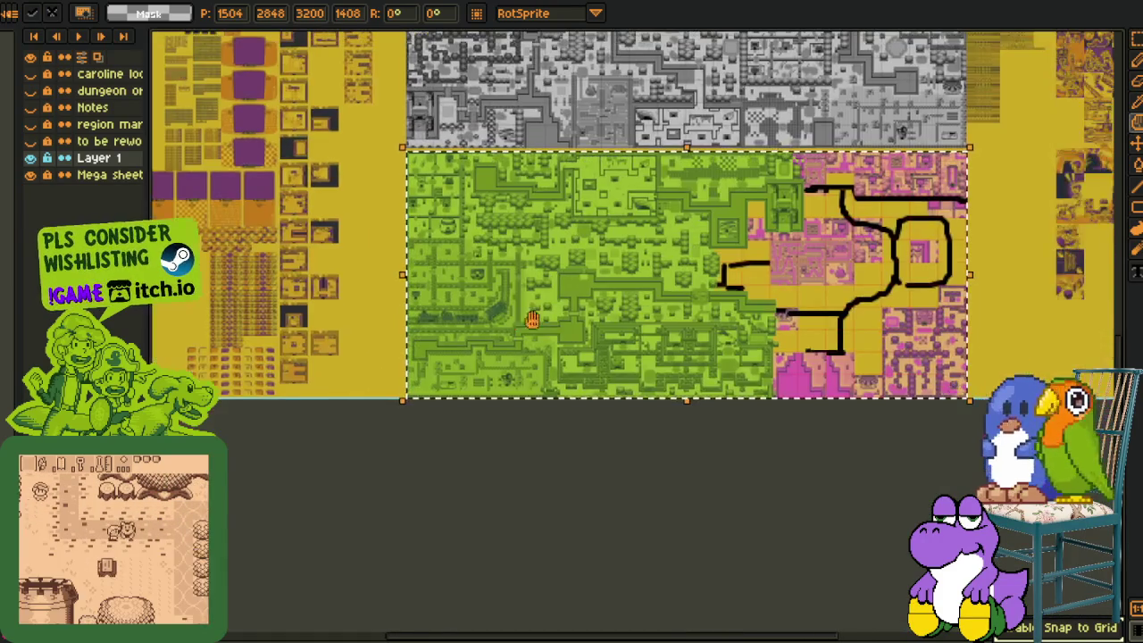
{"action": "left_click_drag", "start_coordinate": [532, 320], "coordinate": [421, 340]}
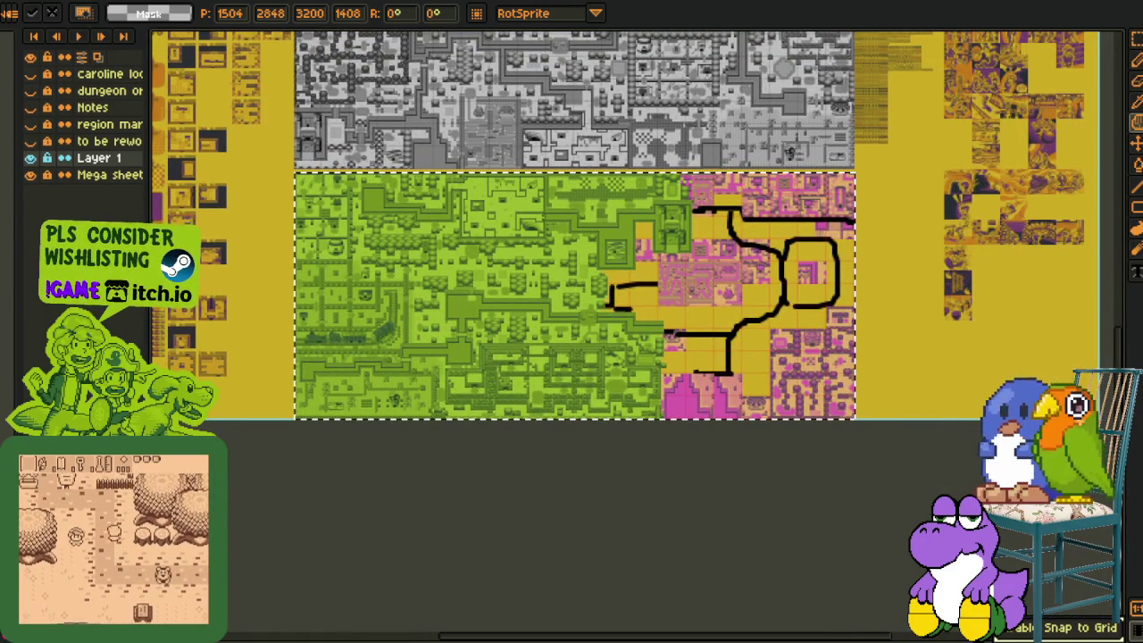
{"action": "key", "text": "ctrl+s"}
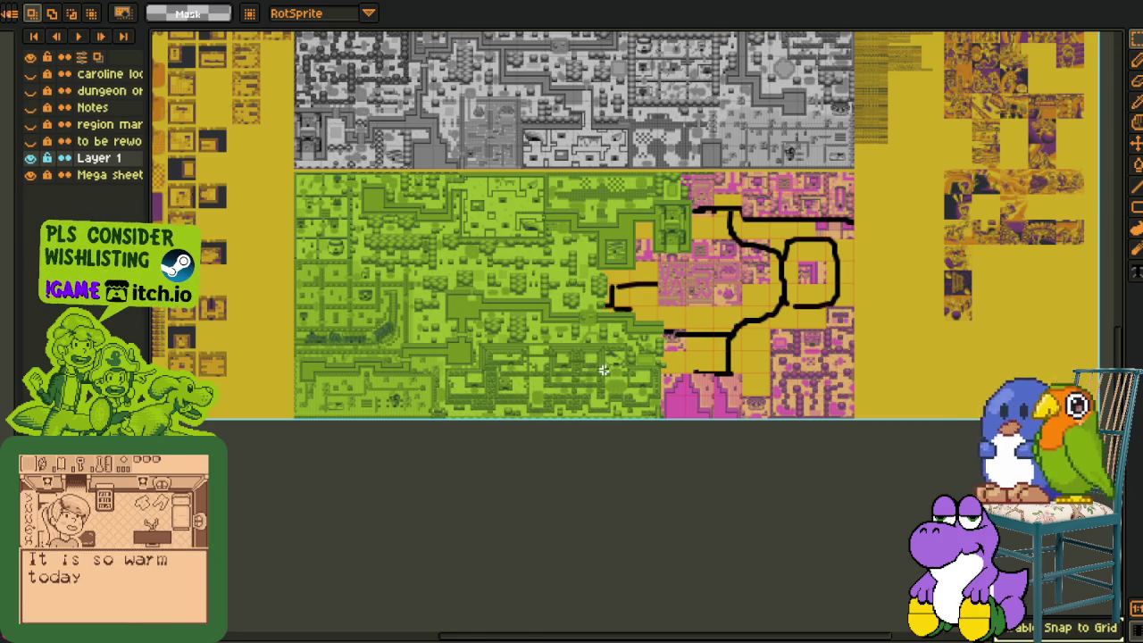
{"action": "scroll", "coordinate": [536, 340], "scroll_direction": "up", "scroll_amount": 1}
{"action": "scroll", "coordinate": [500, 317], "scroll_direction": "up", "scroll_amount": 1}
{"action": "scroll", "coordinate": [473, 303], "scroll_direction": "up", "scroll_amount": 1}
Toggle Layer 1's visibility repeatedly to compare the new green map with the old map
{"action": "scroll", "coordinate": [469, 301], "scroll_direction": "up", "scroll_amount": 1}
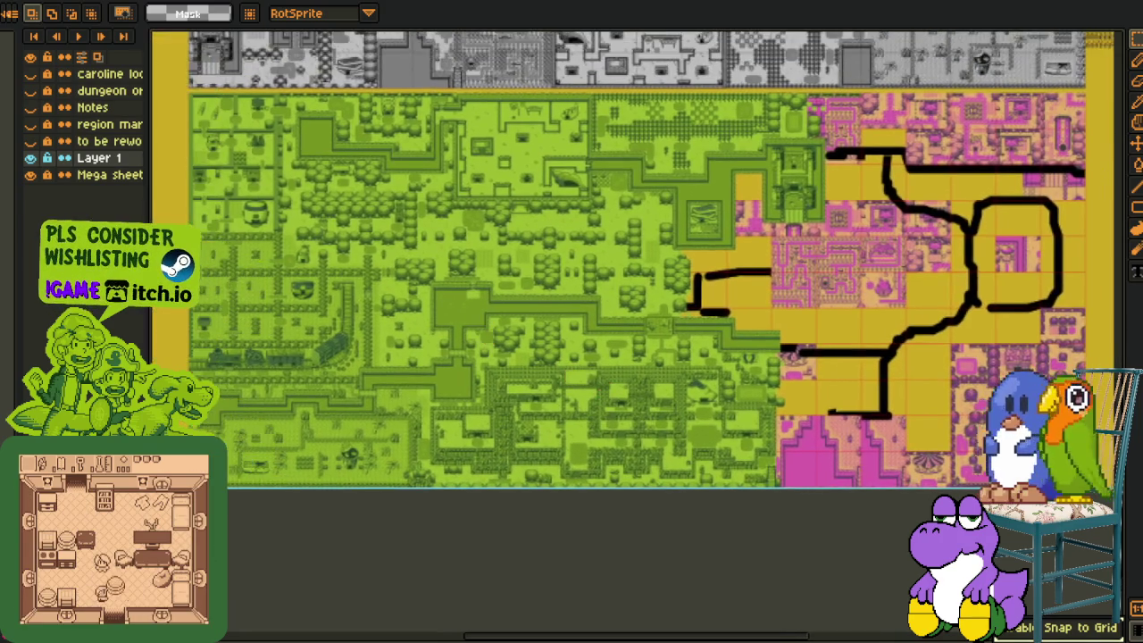
{"action": "left_click", "coordinate": [31, 158]}
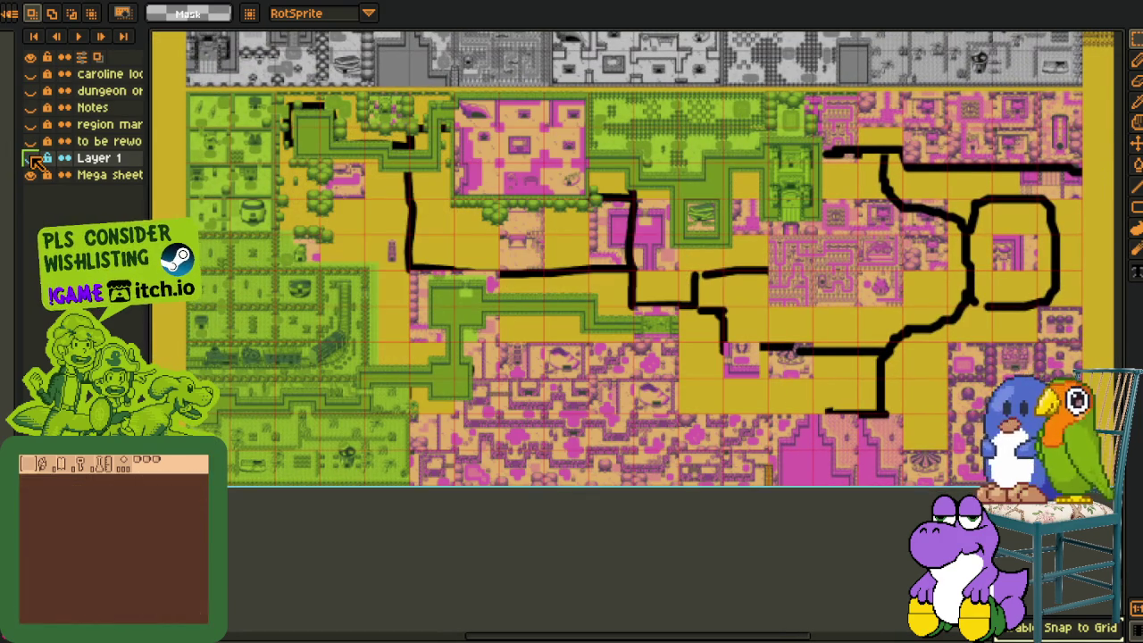
{"action": "left_click", "coordinate": [31, 158]}
{"action": "left_click", "coordinate": [30, 158]}
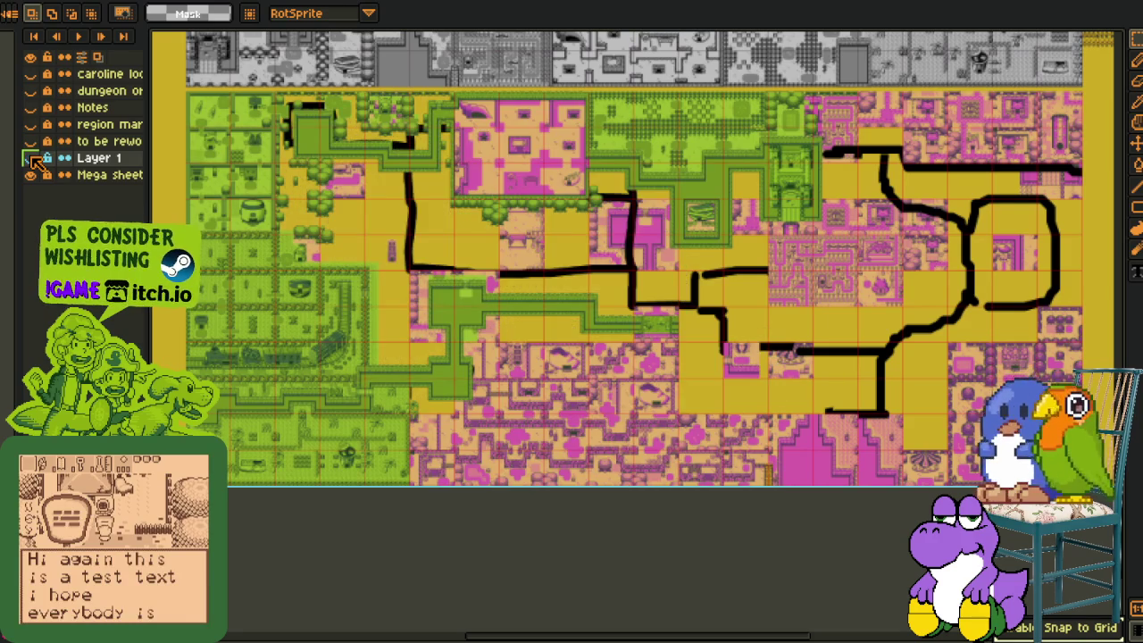
{"action": "left_click", "coordinate": [30, 158]}
{"action": "left_click", "coordinate": [30, 159]}
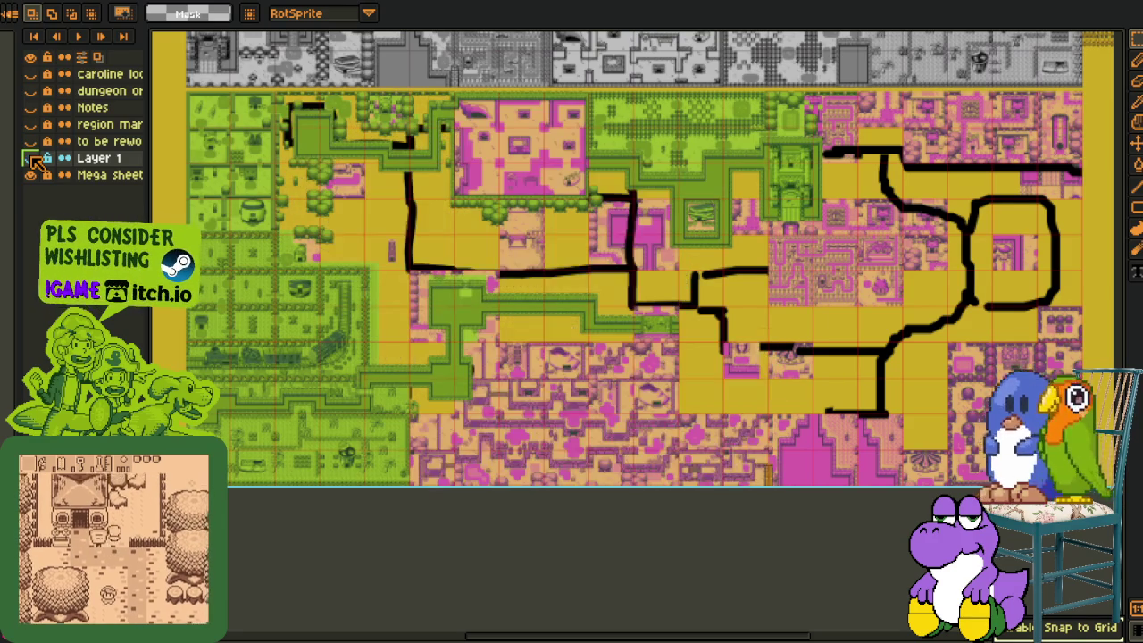
{"action": "left_click", "coordinate": [31, 158]}
{"action": "left_click", "coordinate": [30, 158]}
{"action": "left_click", "coordinate": [30, 158]}
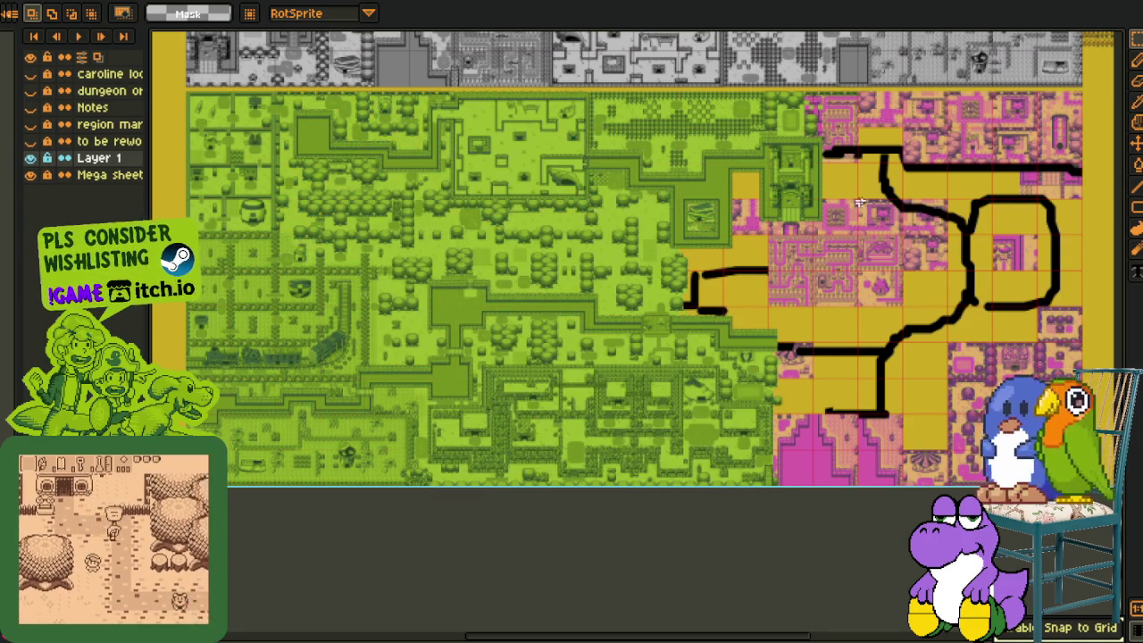
{"action": "left_click", "coordinate": [30, 158]}
Zoom on the castle, compare castle versions, leave Layer 1 hidden and select the Mega sheet layer
{"action": "scroll", "coordinate": [792, 159], "scroll_direction": "up", "scroll_amount": 3}
{"action": "scroll", "coordinate": [792, 159], "scroll_direction": "up", "scroll_amount": 1}
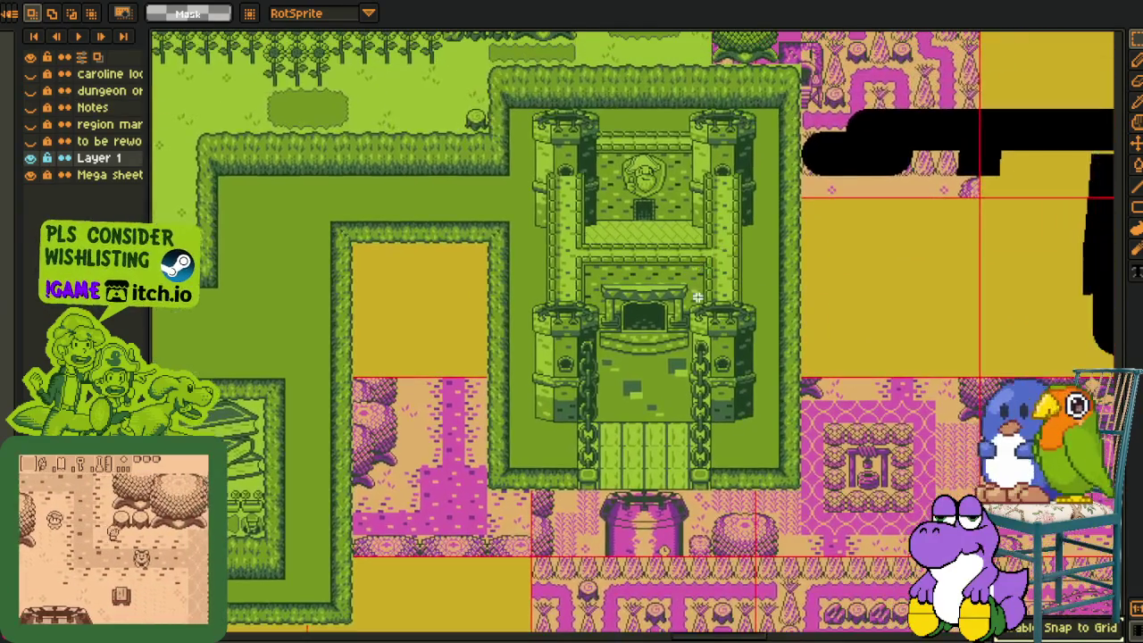
{"action": "left_click", "coordinate": [30, 158]}
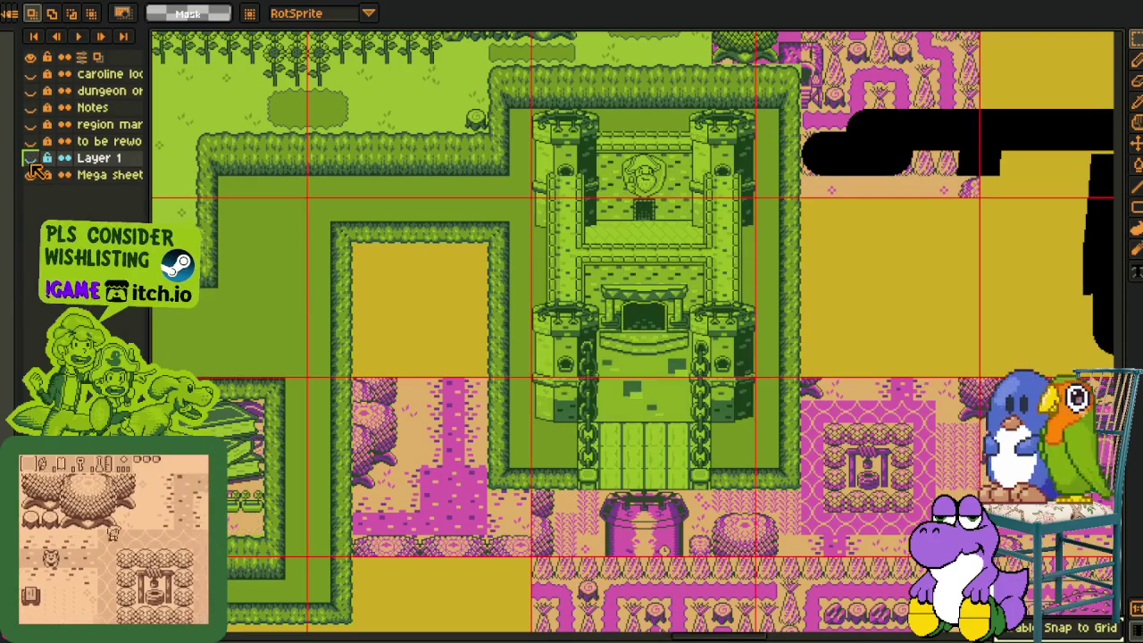
{"action": "left_click", "coordinate": [30, 158]}
{"action": "left_click", "coordinate": [30, 158]}
{"action": "left_click", "coordinate": [30, 158]}
{"action": "left_click", "coordinate": [30, 158]}
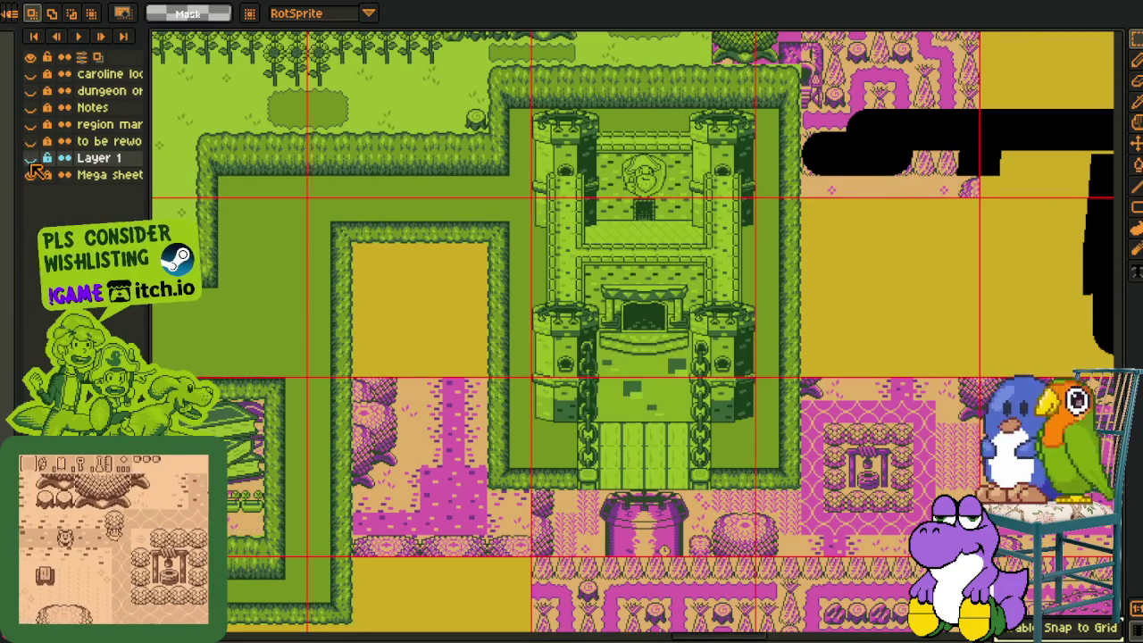
{"action": "left_click", "coordinate": [30, 158]}
{"action": "left_click", "coordinate": [30, 158]}
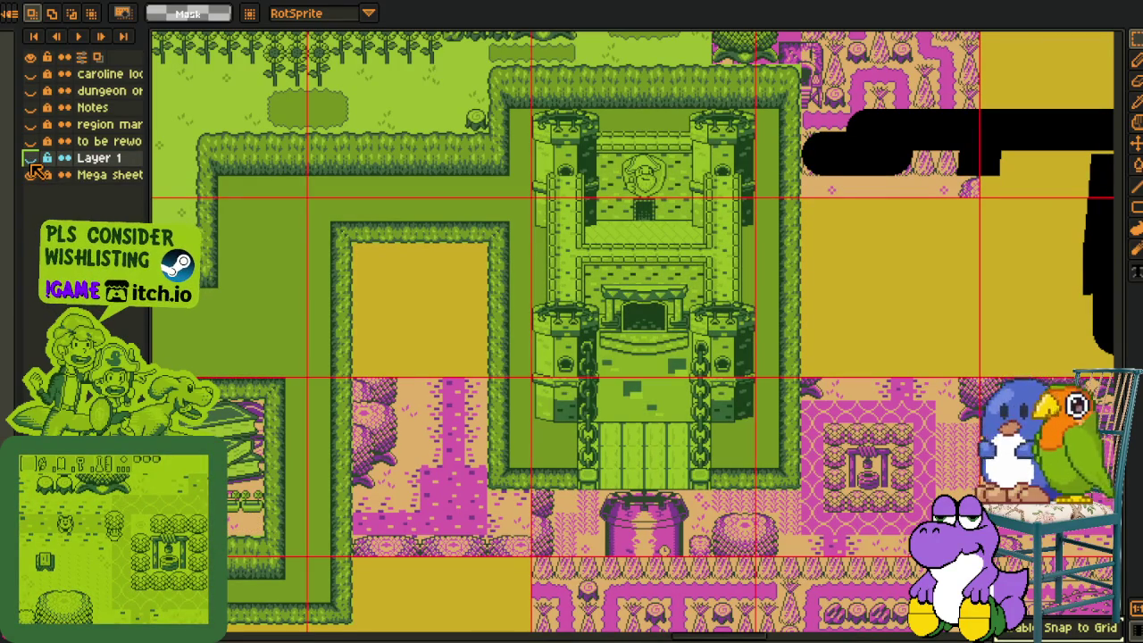
{"action": "left_click", "coordinate": [65, 175]}
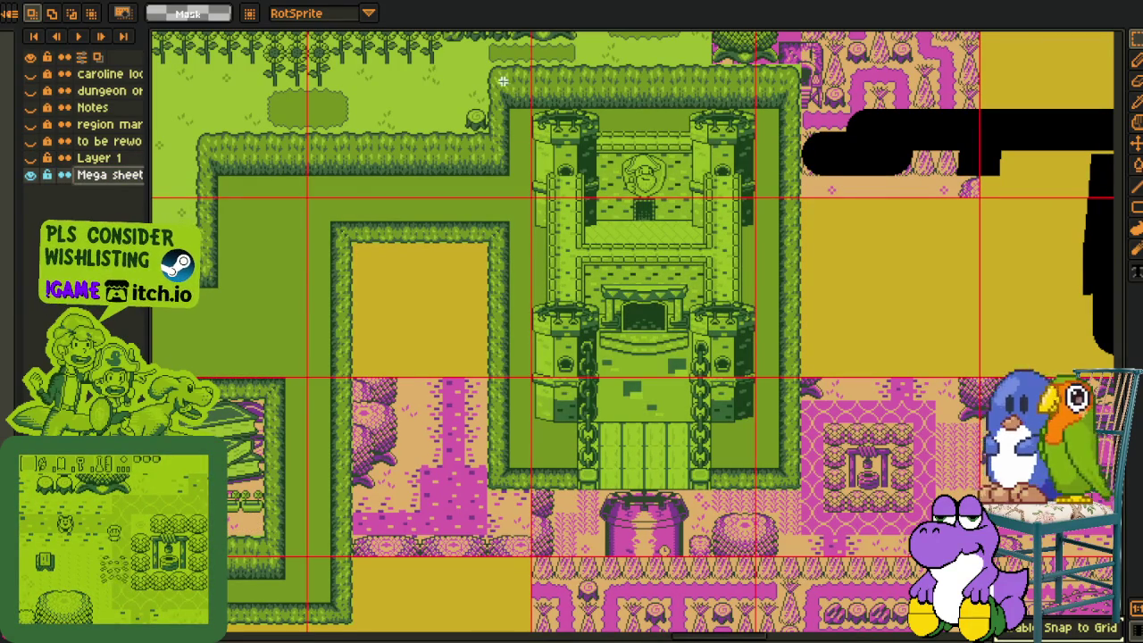
Select and copy the old castle block on the mega sheet, then switch to the other map document
{"action": "left_click_drag", "start_coordinate": [503, 82], "coordinate": [795, 468]}
{"action": "key", "text": "Delete"}
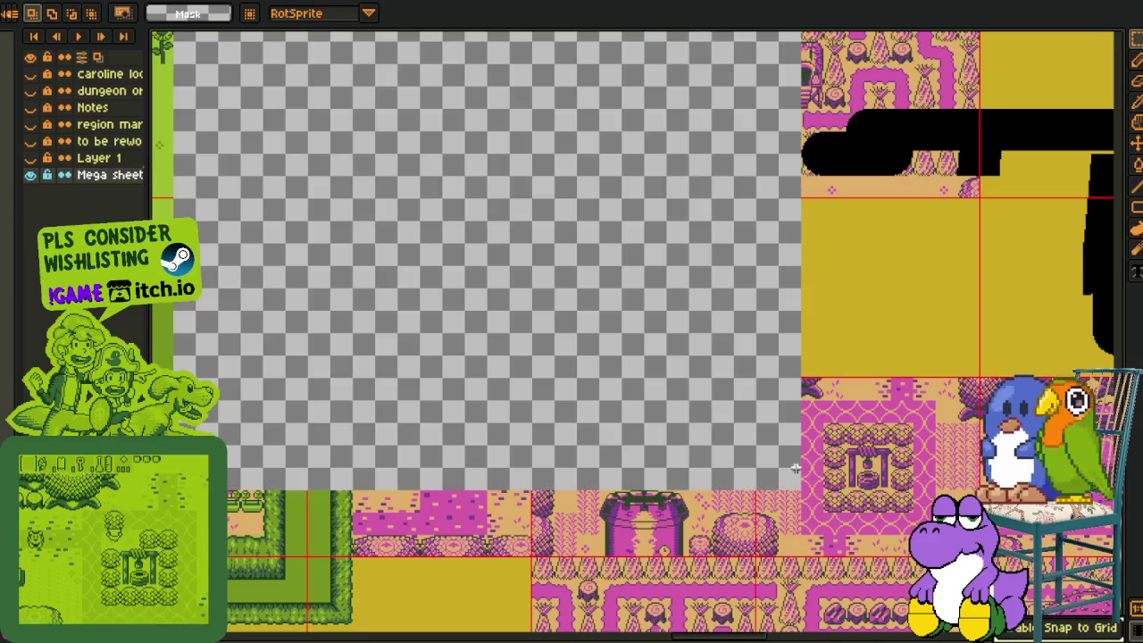
{"action": "key", "text": "ctrl+z"}
{"action": "left_click_drag", "start_coordinate": [511, 95], "coordinate": [804, 491]}
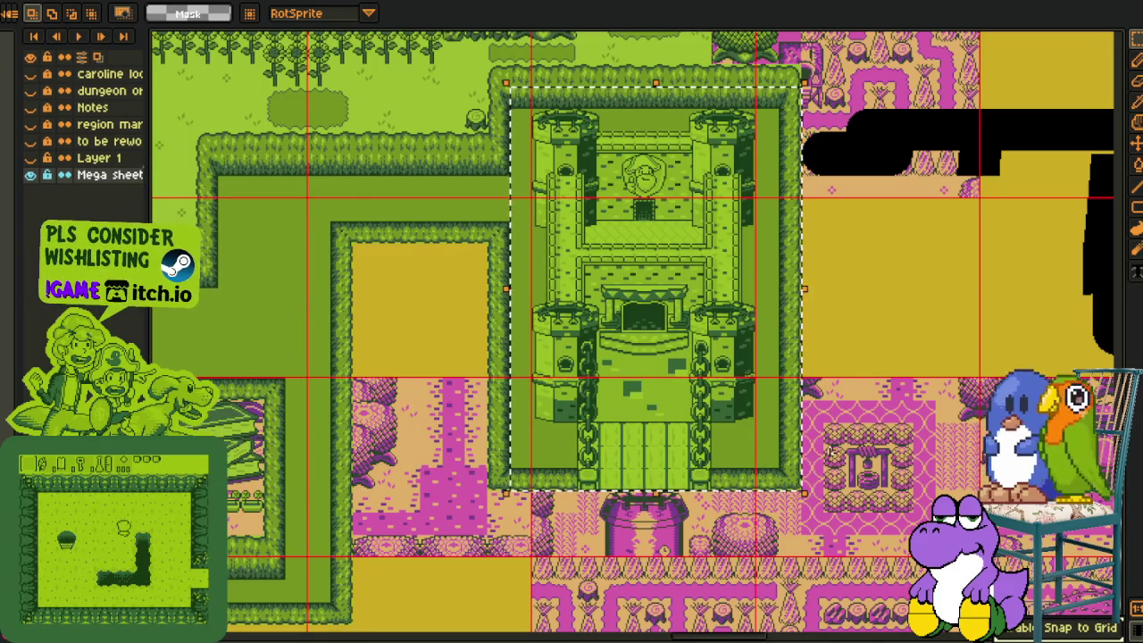
{"action": "key", "text": "Delete"}
{"action": "key", "text": "ctrl+z"}
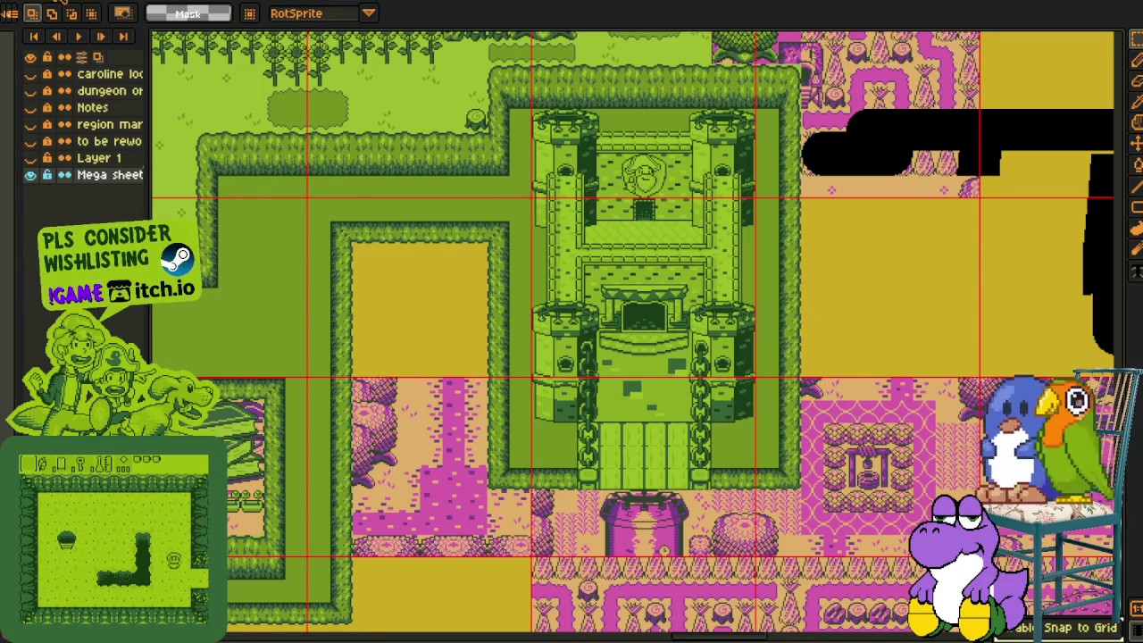
{"action": "key", "text": "ctrl+Tab"}
{"action": "scroll", "coordinate": [692, 277], "scroll_direction": "up", "scroll_amount": 2}
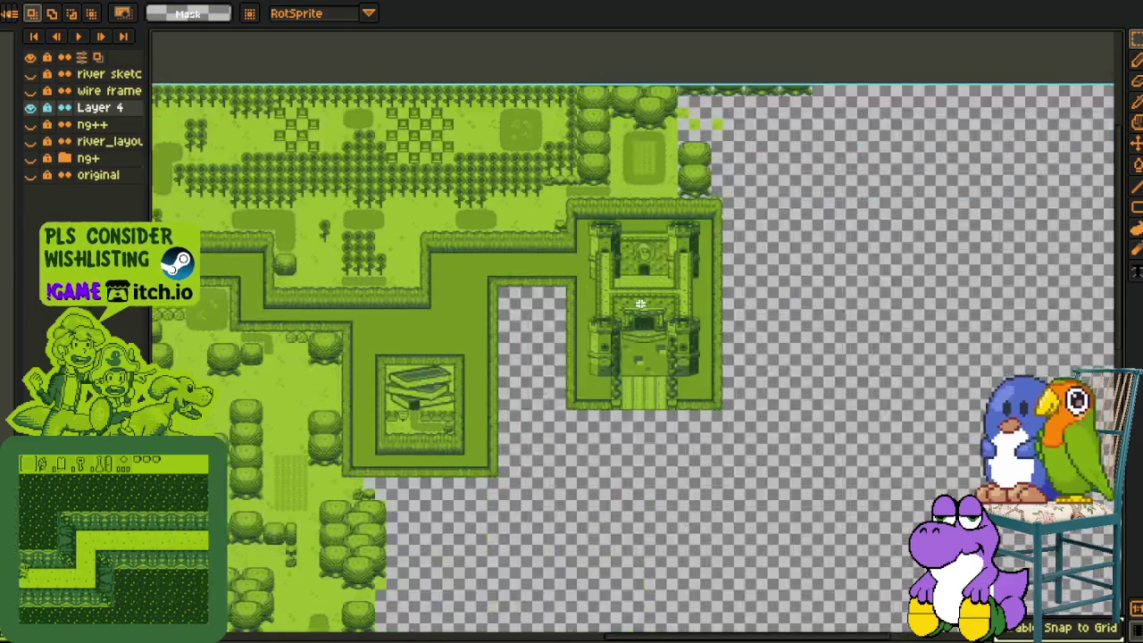
Add a new Layer 5, paste the copied castle onto it, and position it over the existing castle
{"action": "right_click", "coordinate": [128, 122]}
{"action": "key", "text": "Escape"}
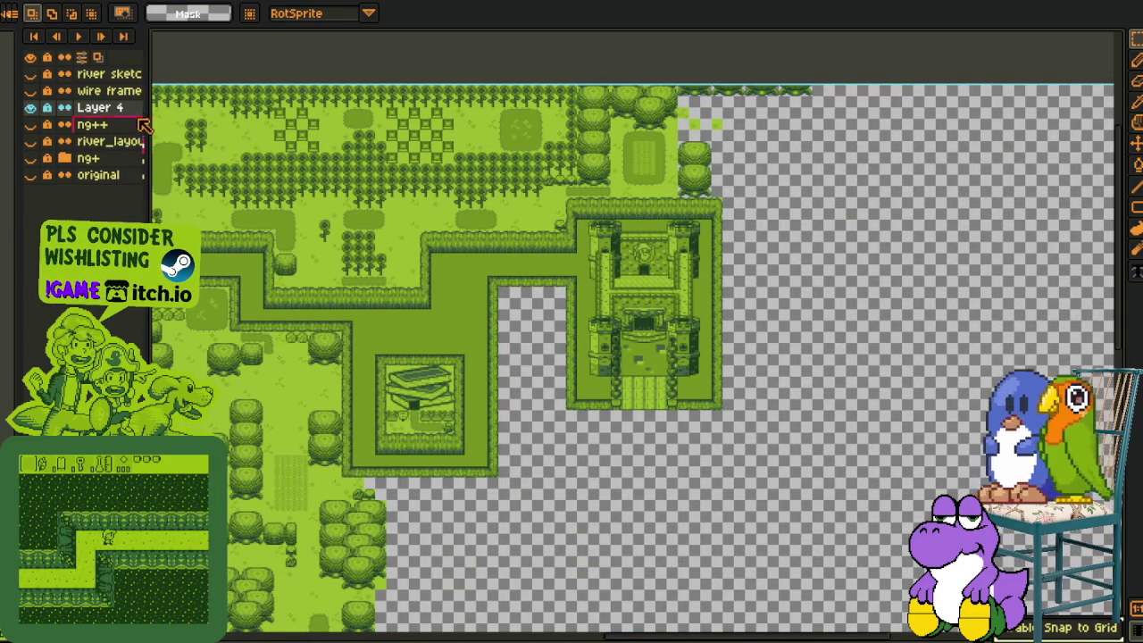
{"action": "scroll", "coordinate": [679, 295], "scroll_direction": "up", "scroll_amount": 1}
{"action": "scroll", "coordinate": [643, 304], "scroll_direction": "up", "scroll_amount": 1}
{"action": "scroll", "coordinate": [581, 303], "scroll_direction": "down", "scroll_amount": 1}
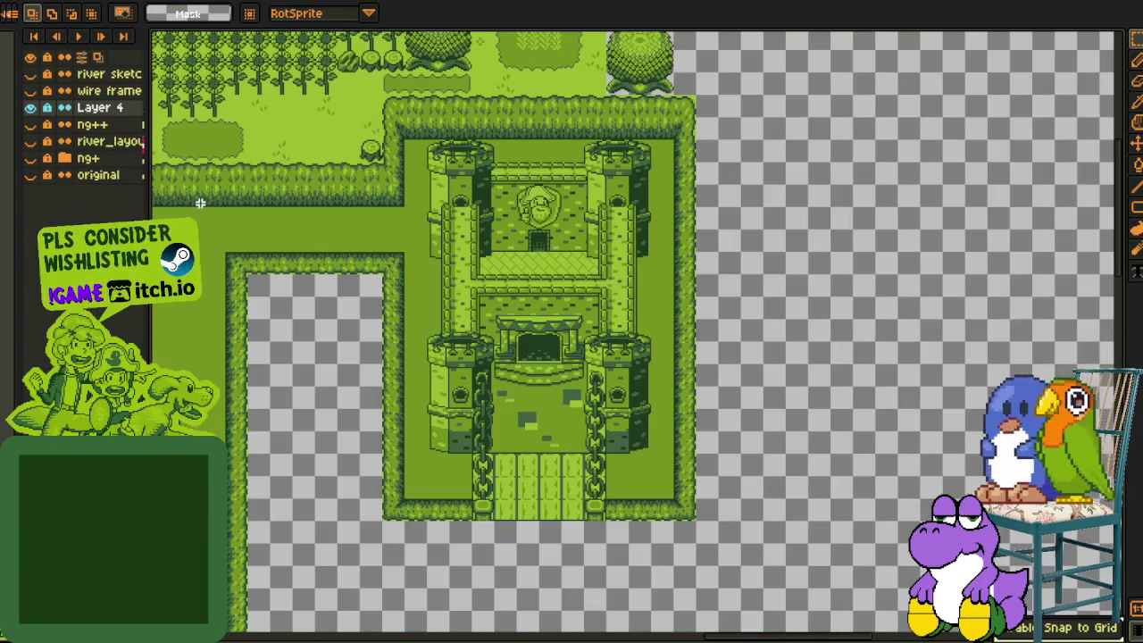
{"action": "right_click", "coordinate": [77, 113]}
{"action": "mouse_move", "coordinate": [105, 143]}
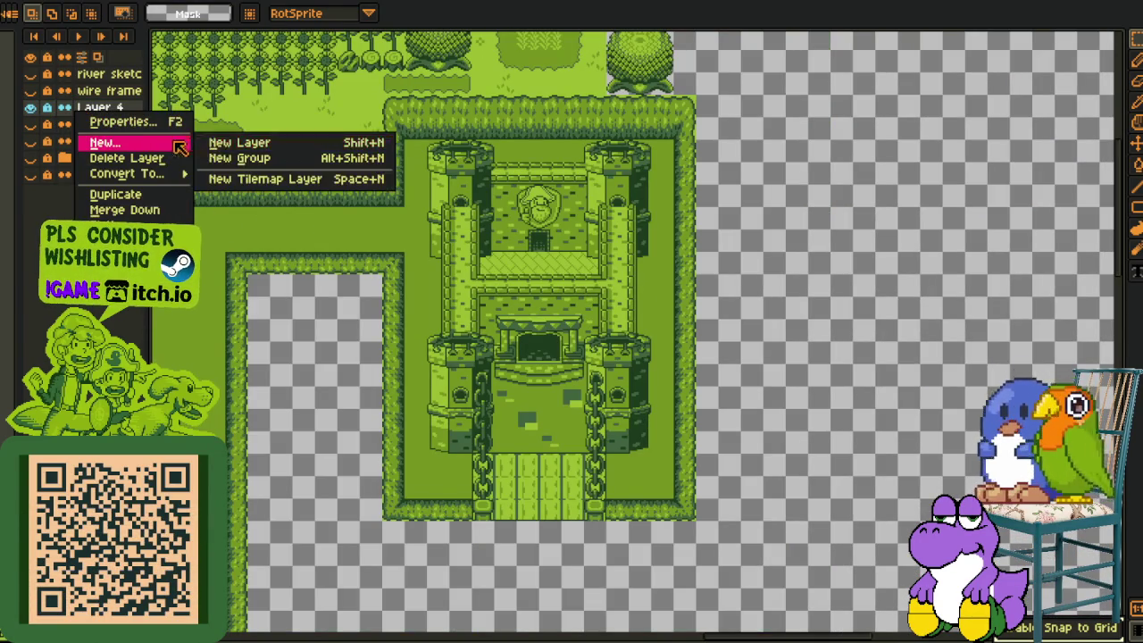
{"action": "left_click", "coordinate": [239, 142]}
{"action": "key", "text": "ctrl+v"}
{"action": "left_click_drag", "start_coordinate": [582, 296], "coordinate": [528, 295]}
{"action": "key", "text": "Return"}
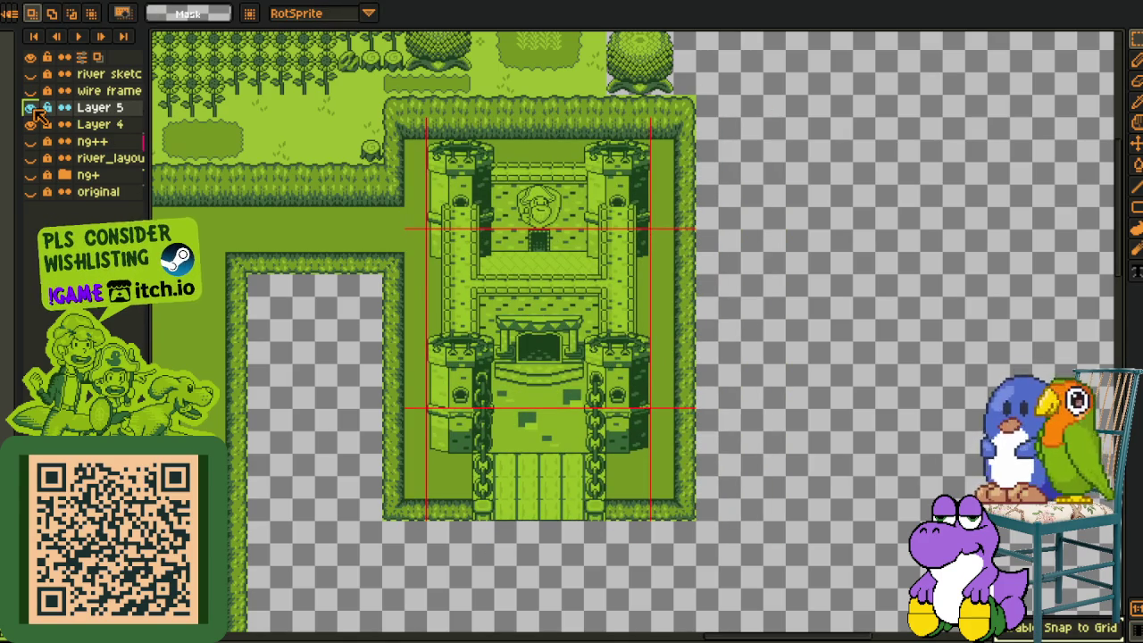
Toggle Layer 5's visibility repeatedly to compare the two castles, leaving it shown
{"action": "left_click", "coordinate": [31, 107]}
{"action": "left_click", "coordinate": [31, 107]}
{"action": "left_click", "coordinate": [31, 107]}
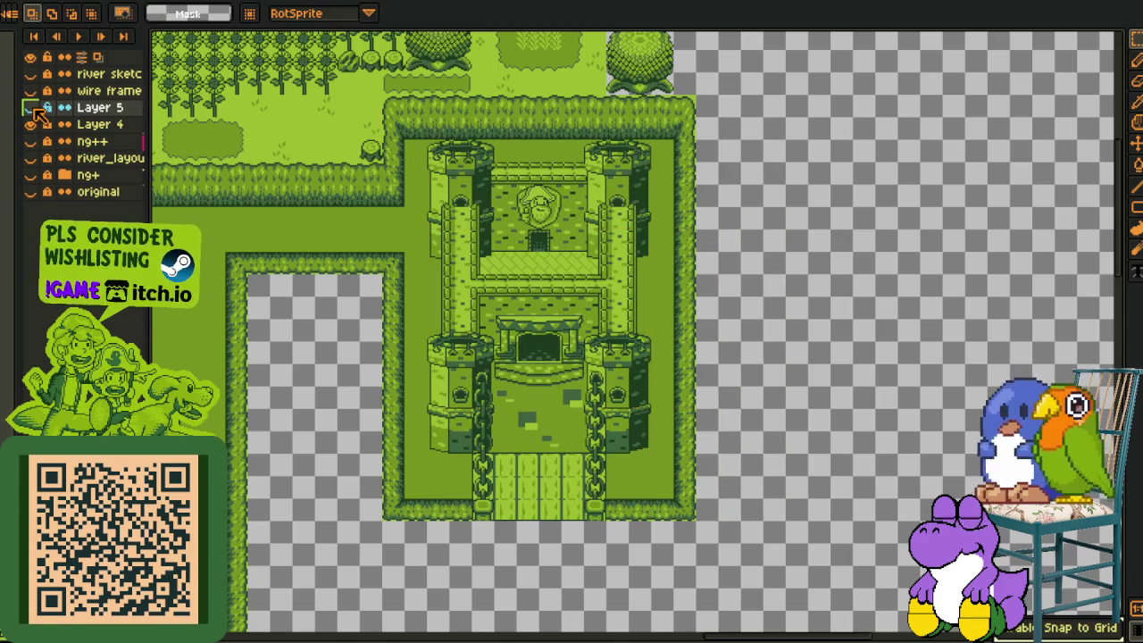
{"action": "left_click", "coordinate": [32, 107]}
{"action": "scroll", "coordinate": [646, 184], "scroll_direction": "up", "scroll_amount": 2}
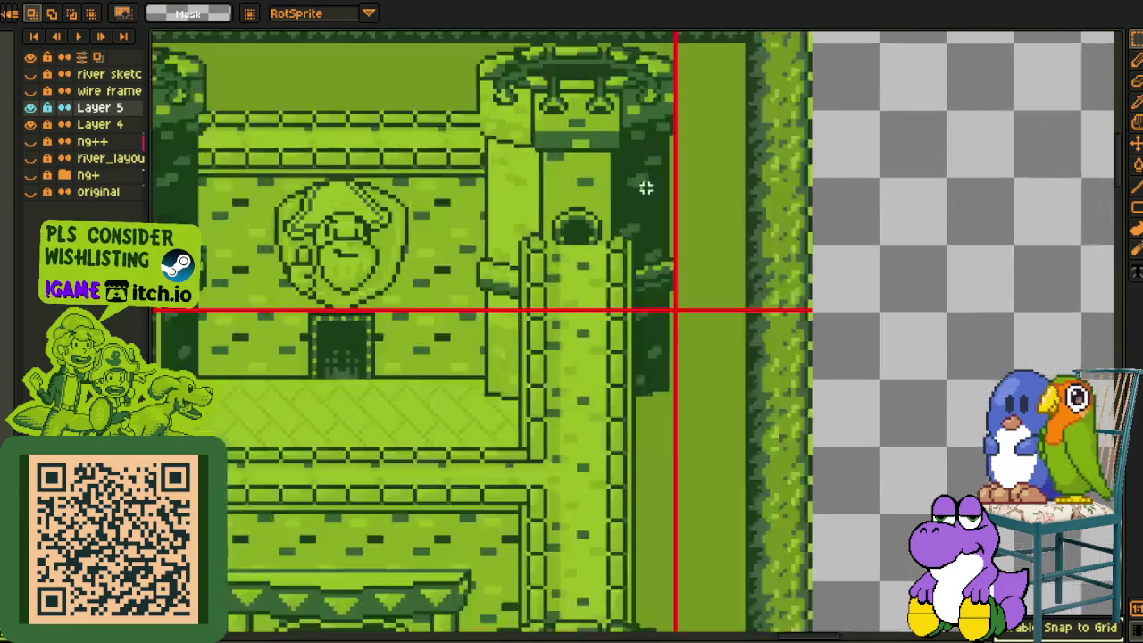
{"action": "scroll", "coordinate": [646, 184], "scroll_direction": "up", "scroll_amount": 1}
{"action": "left_click", "coordinate": [31, 108]}
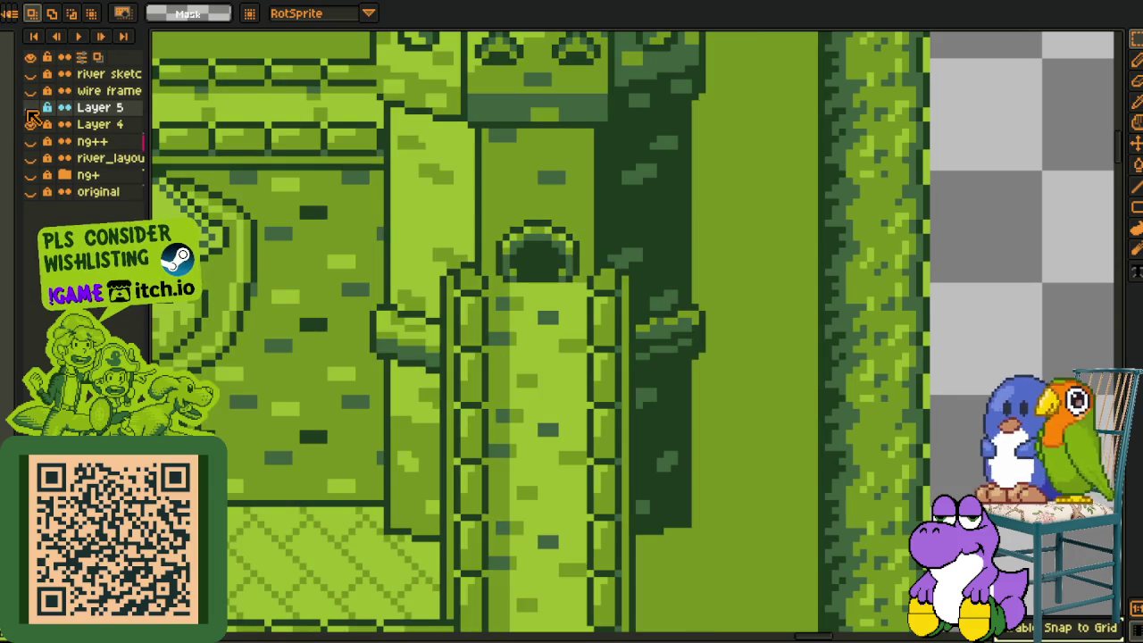
{"action": "left_click", "coordinate": [31, 108]}
{"action": "left_click", "coordinate": [31, 109]}
{"action": "left_click", "coordinate": [31, 108]}
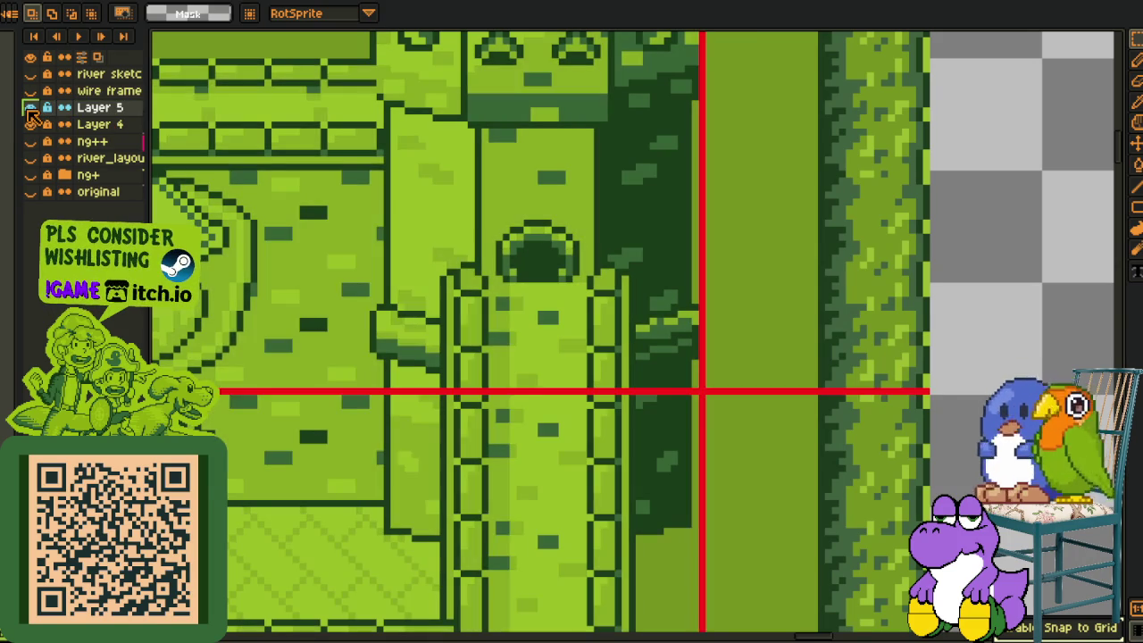
{"action": "left_click", "coordinate": [31, 108]}
{"action": "left_click", "coordinate": [31, 108]}
Delete Layer 5 and close this document without saving
{"action": "right_click", "coordinate": [102, 112]}
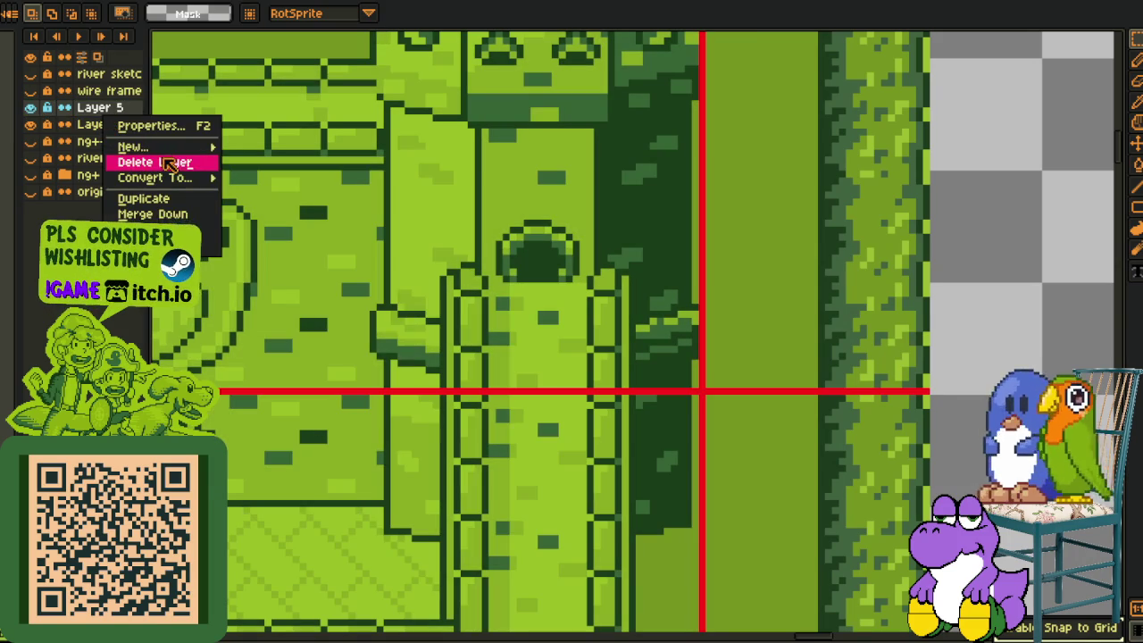
{"action": "left_click", "coordinate": [166, 161]}
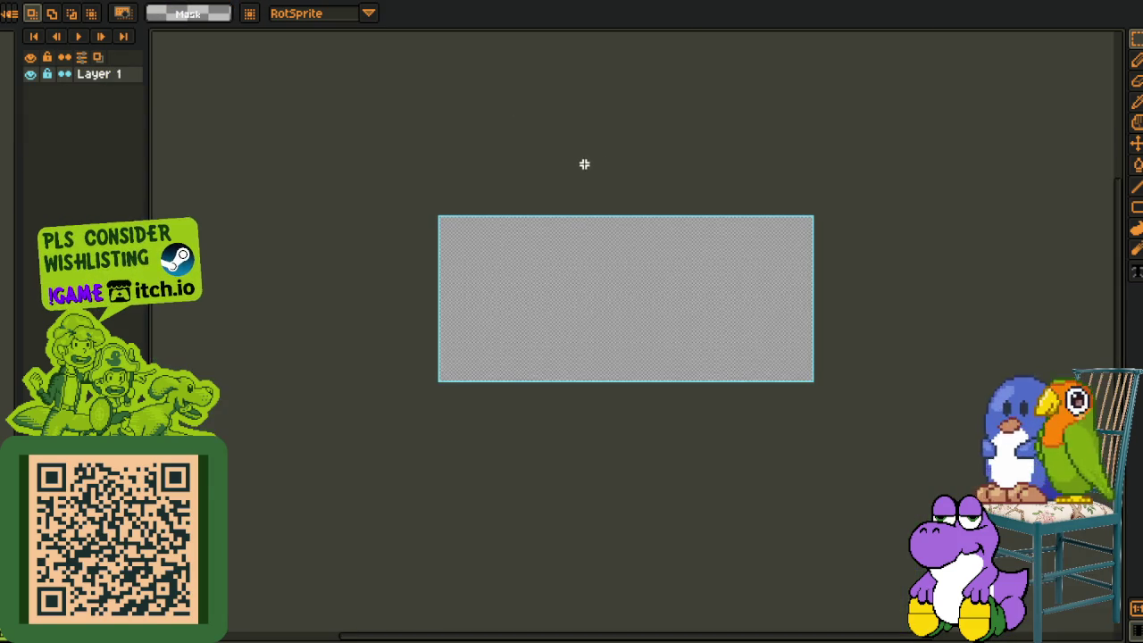
{"action": "key", "text": "ctrl+w"}
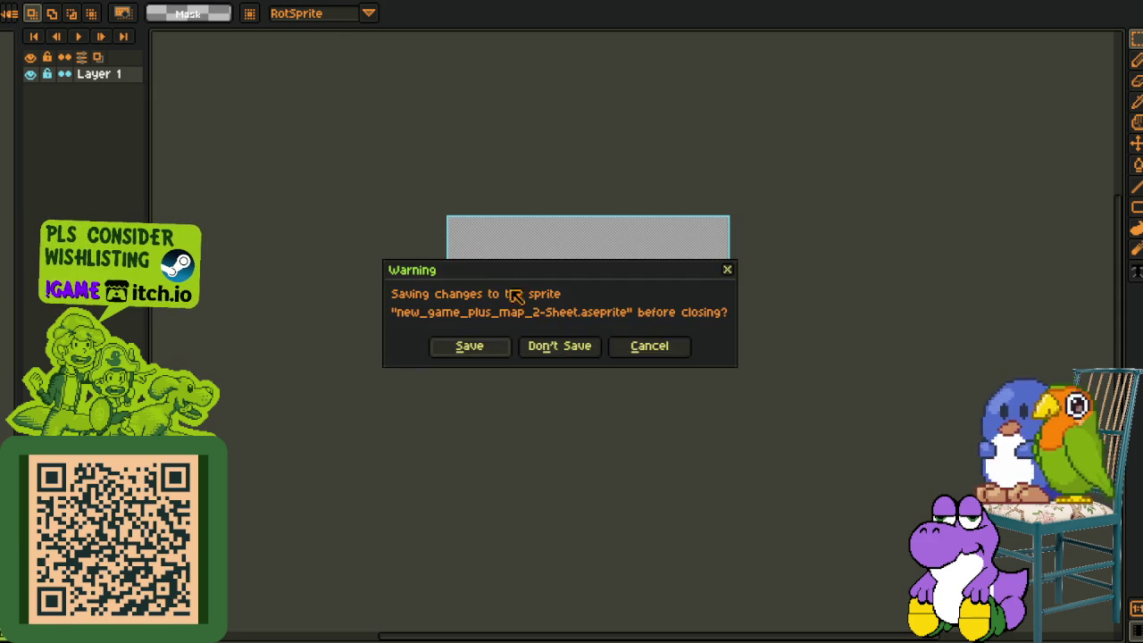
{"action": "left_click", "coordinate": [554, 344]}
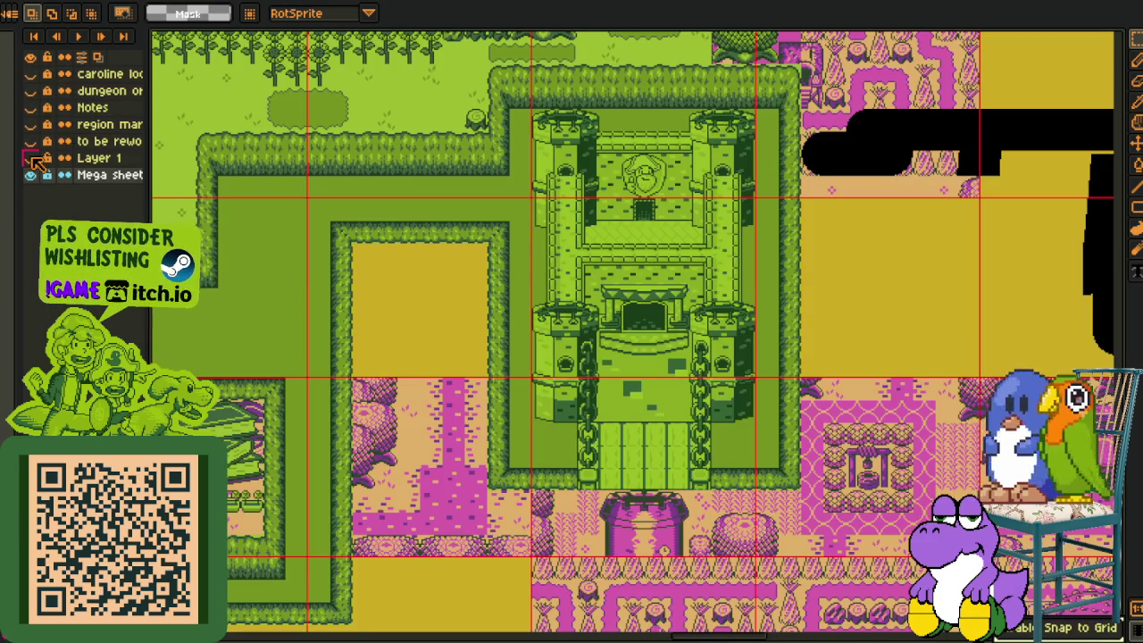
Show Layer 1 and toggle its visibility to compare the green overworld with the sheet beneath
{"action": "left_click", "coordinate": [30, 158]}
{"action": "scroll", "coordinate": [527, 183], "scroll_direction": "down", "scroll_amount": 2}
{"action": "scroll", "coordinate": [527, 183], "scroll_direction": "down", "scroll_amount": 1}
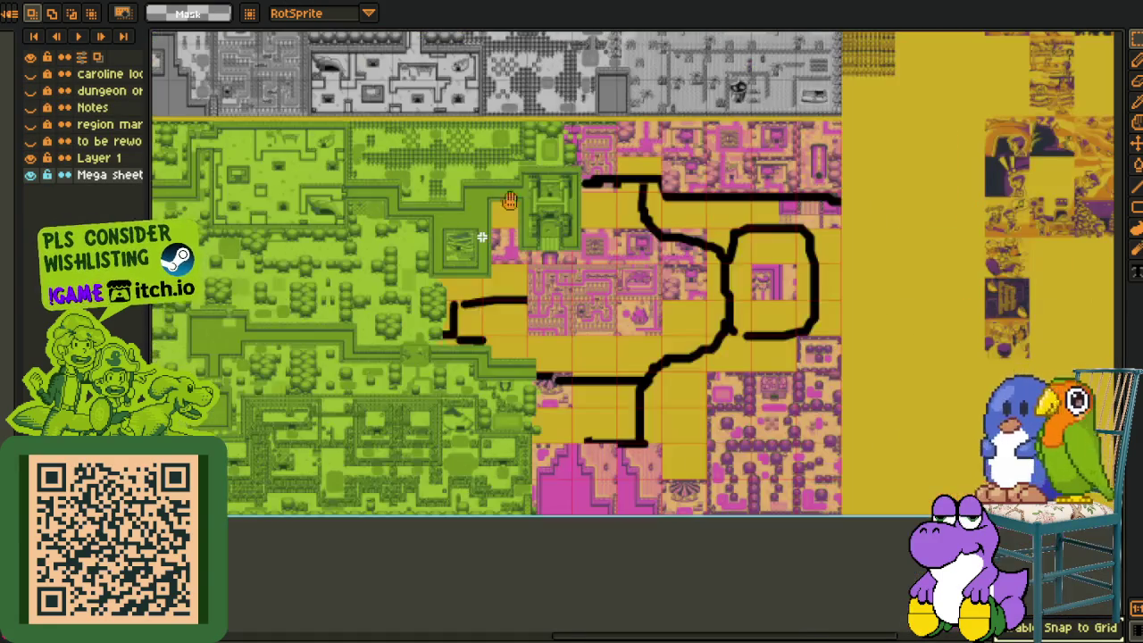
{"action": "left_click_drag", "start_coordinate": [584, 174], "coordinate": [655, 231]}
{"action": "scroll", "coordinate": [649, 231], "scroll_direction": "up", "scroll_amount": 2}
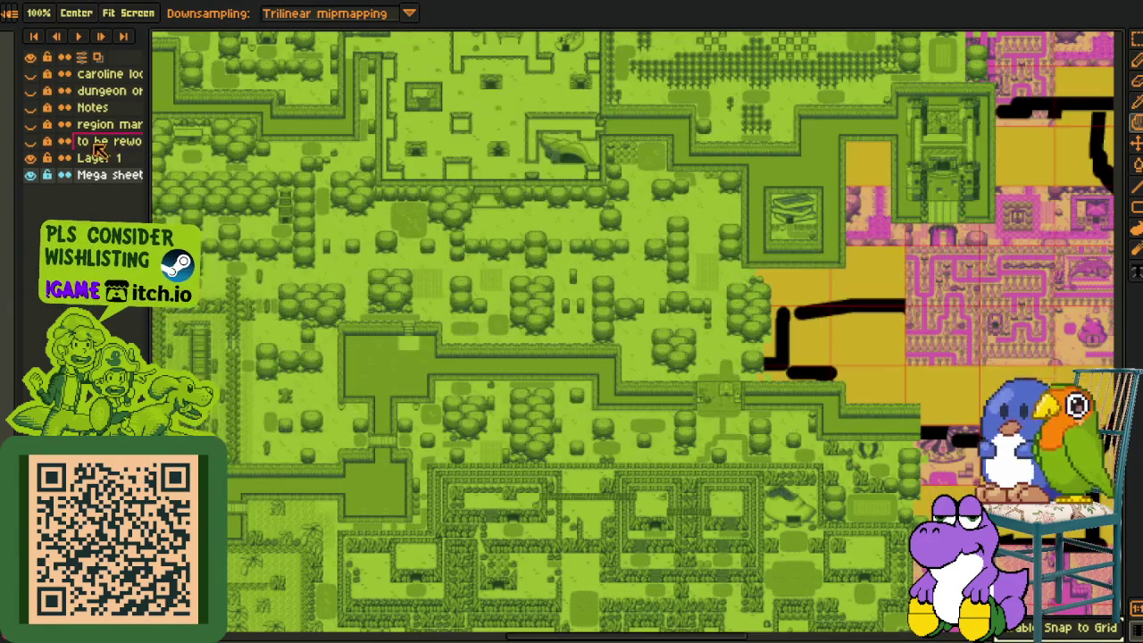
{"action": "left_click", "coordinate": [30, 158]}
{"action": "left_click", "coordinate": [31, 158]}
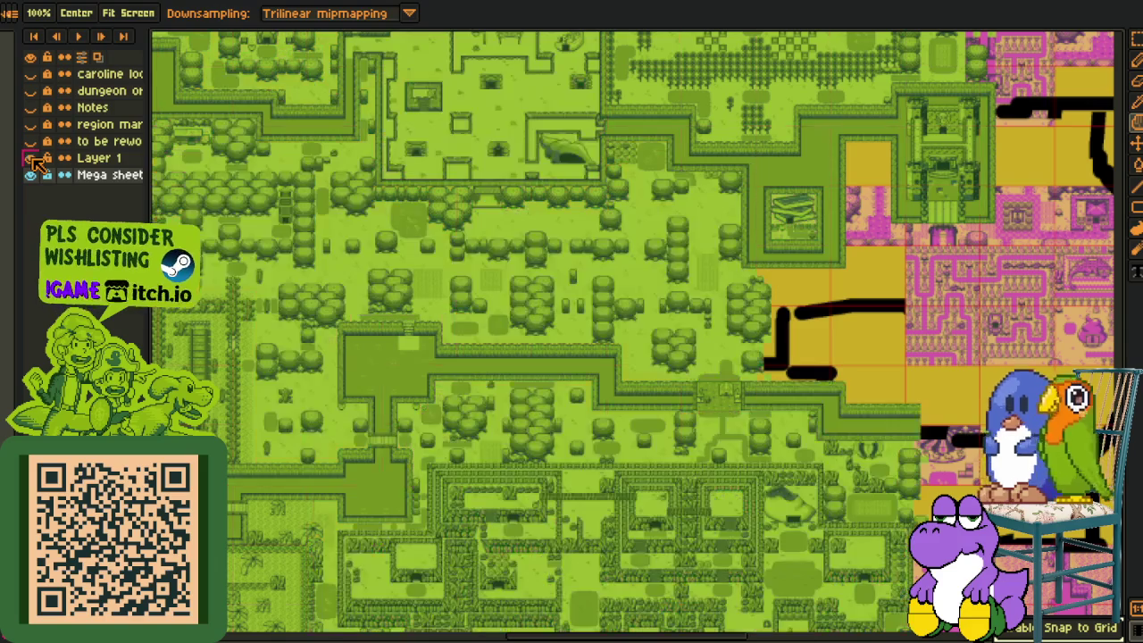
{"action": "left_click", "coordinate": [32, 159]}
{"action": "left_click", "coordinate": [31, 159]}
{"action": "left_click", "coordinate": [31, 159]}
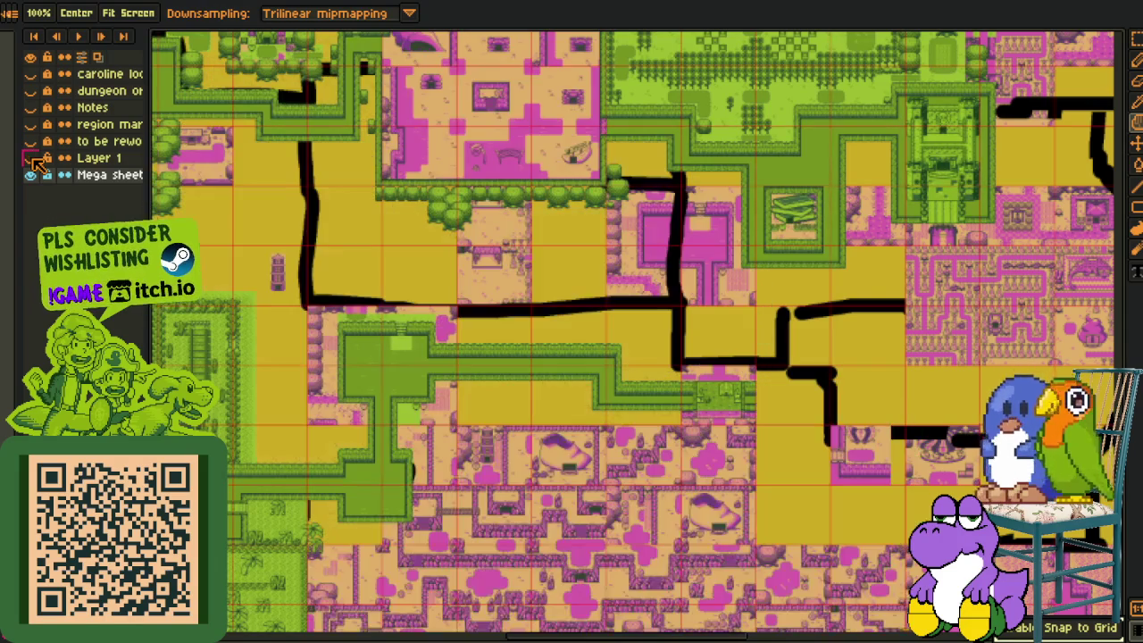
{"action": "left_click", "coordinate": [31, 159]}
{"action": "left_click", "coordinate": [31, 159]}
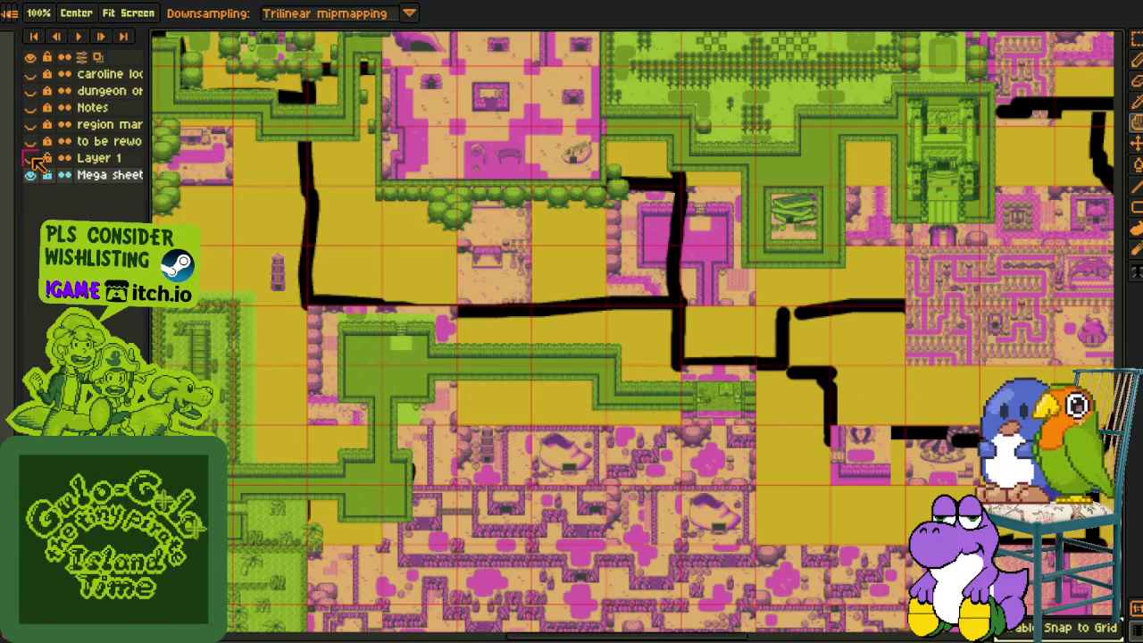
{"action": "left_click", "coordinate": [32, 159]}
Merge Layer 1 down into the Mega sheet layer and save the file
{"action": "right_click", "coordinate": [98, 159]}
{"action": "mouse_move", "coordinate": [168, 222]}
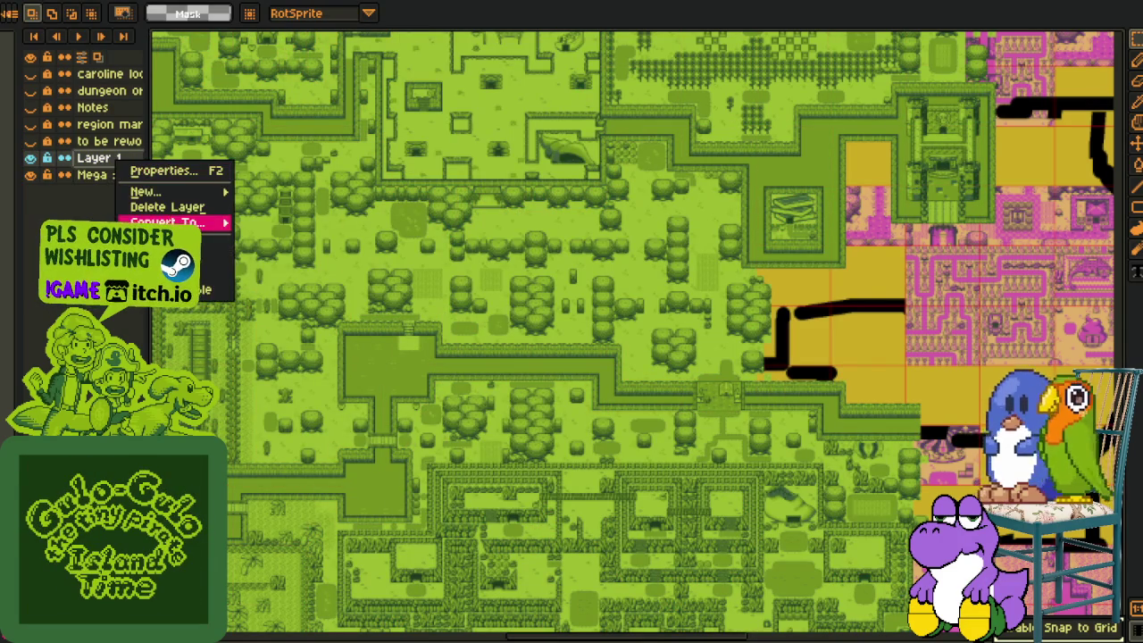
{"action": "key", "text": "ctrl+e"}
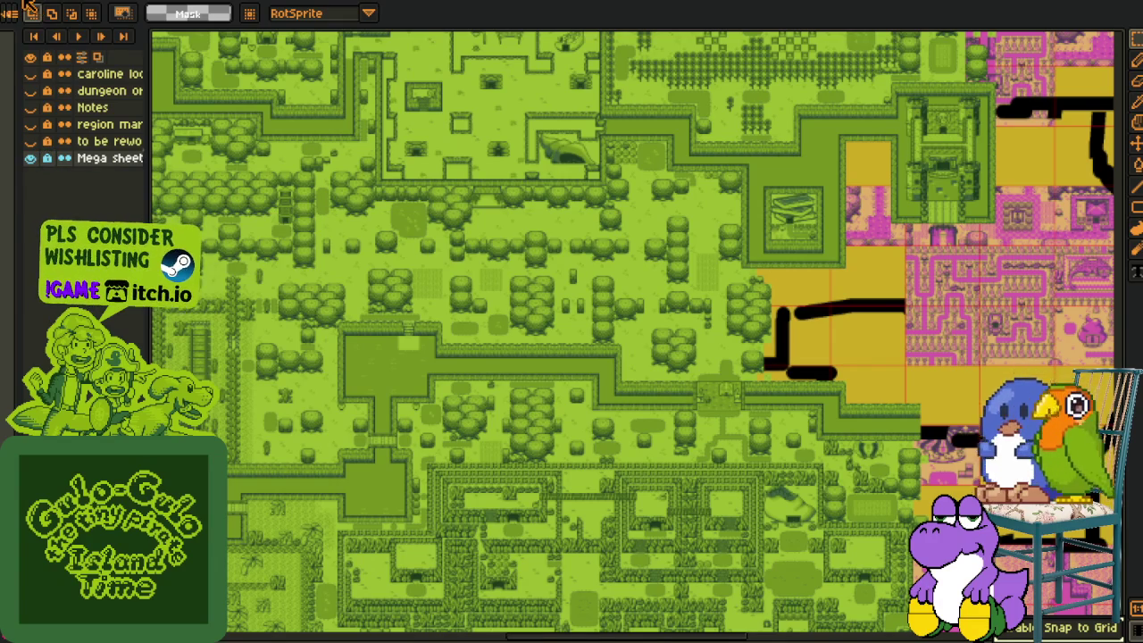
{"action": "left_click", "coordinate": [31, 11]}
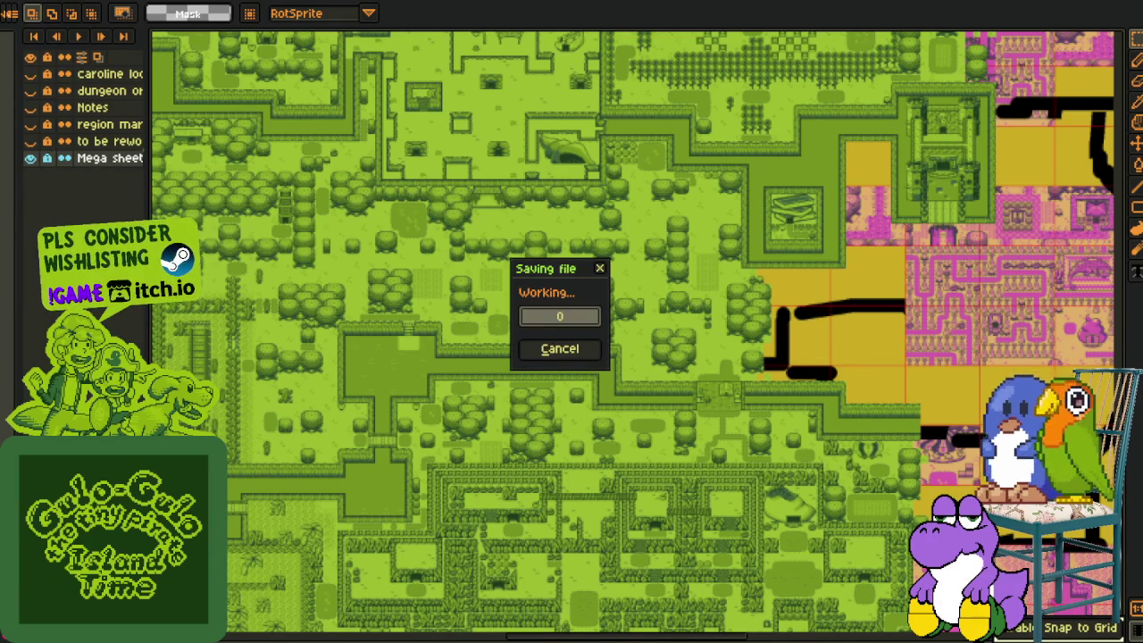
{"action": "scroll", "coordinate": [434, 179], "scroll_direction": "down", "scroll_amount": 2}
Scroll and pan up to show the top of the sheet and the yellow sheets above the map
{"action": "scroll", "coordinate": [435, 178], "scroll_direction": "down", "scroll_amount": 2}
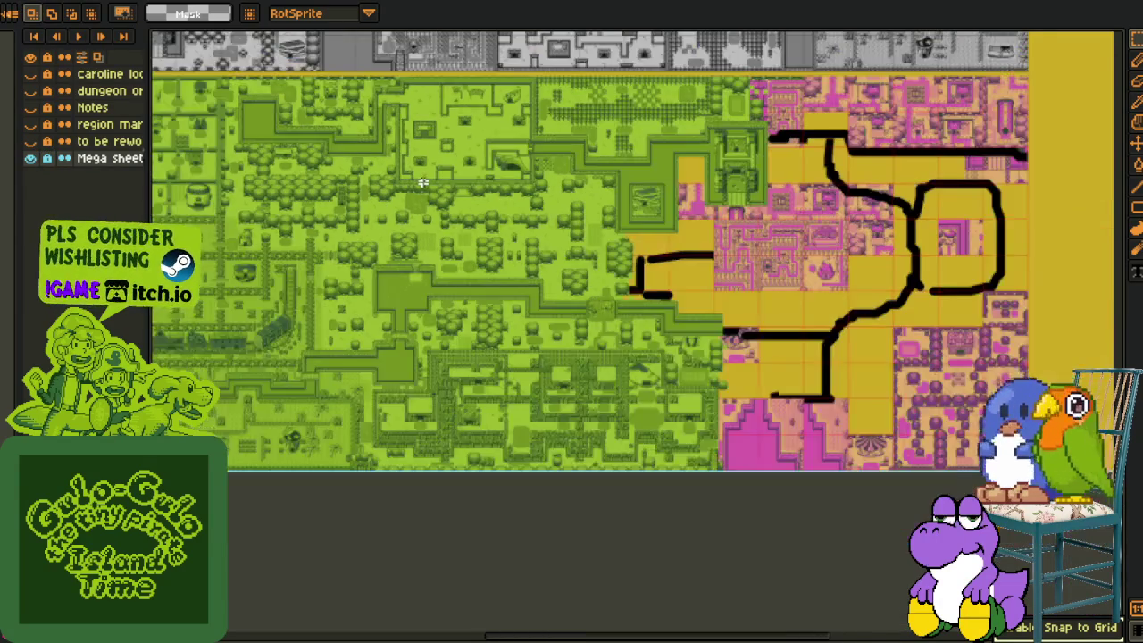
{"action": "scroll", "coordinate": [434, 178], "scroll_direction": "down", "scroll_amount": 1}
{"action": "left_click_drag", "start_coordinate": [476, 242], "coordinate": [492, 402]}
{"action": "mouse_move", "coordinate": [630, 110]}
{"action": "left_mouse_down"}
{"action": "mouse_move", "coordinate": [635, 217]}
{"action": "mouse_move", "coordinate": [616, 288]}
{"action": "left_mouse_up"}
Export the sheet as 'working areas Progress so far 35.png', reaching the PNG layers warning
{"action": "key", "text": "alt+f"}
{"action": "key", "text": "e"}
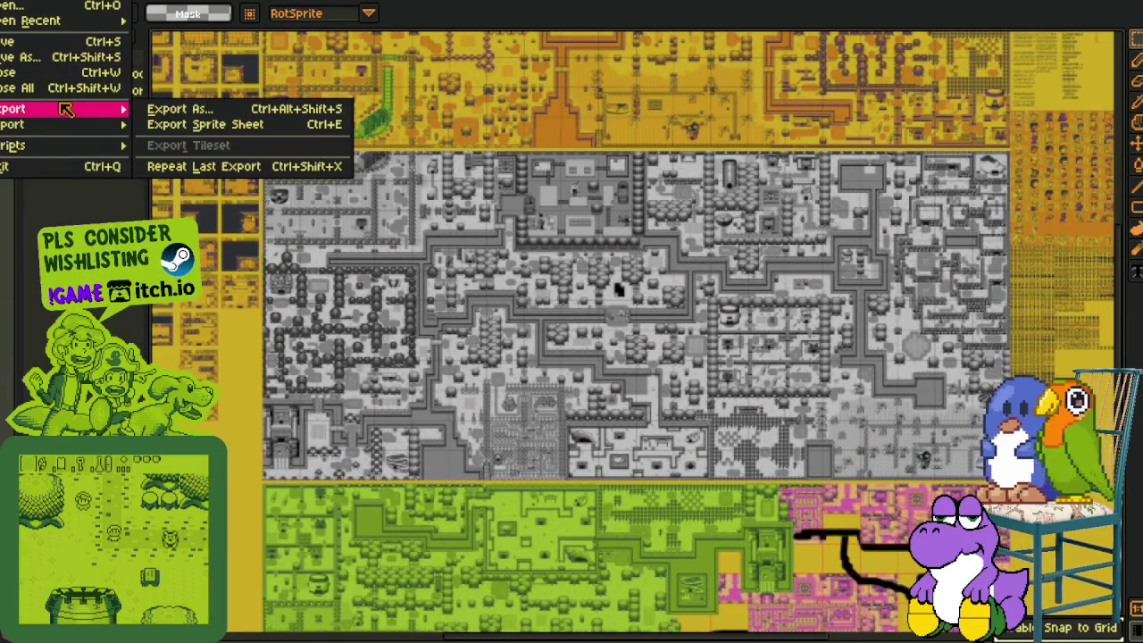
{"action": "key", "text": "Down"}
{"action": "key", "text": "Return"}
{"action": "left_click", "coordinate": [669, 382]}
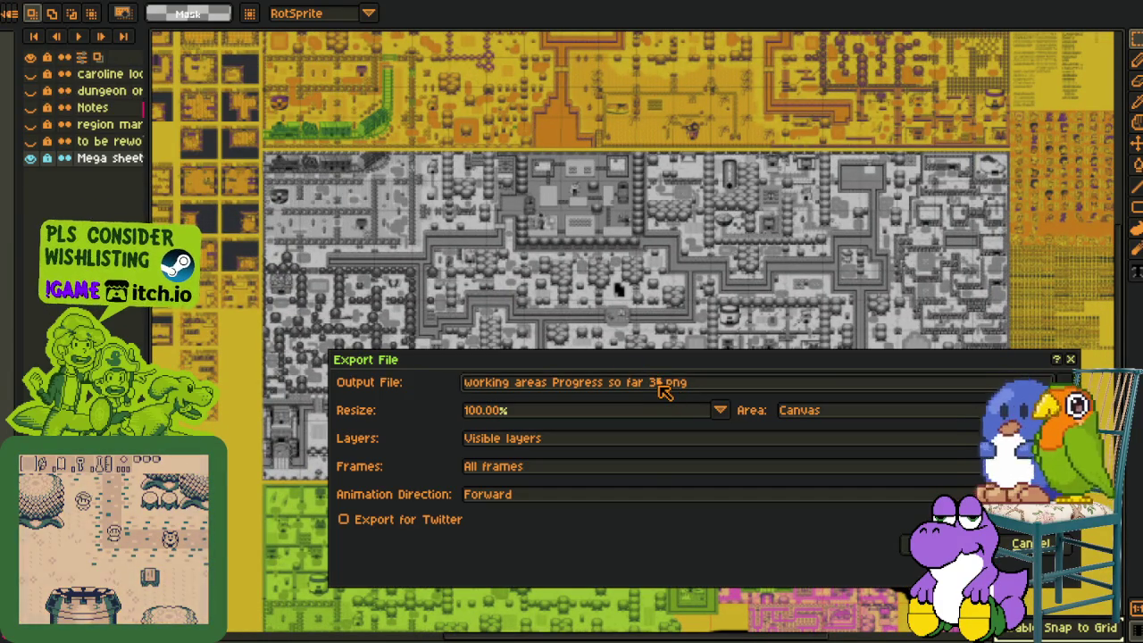
{"action": "key", "text": "BackSpace"}
{"action": "type", "text": "6"}
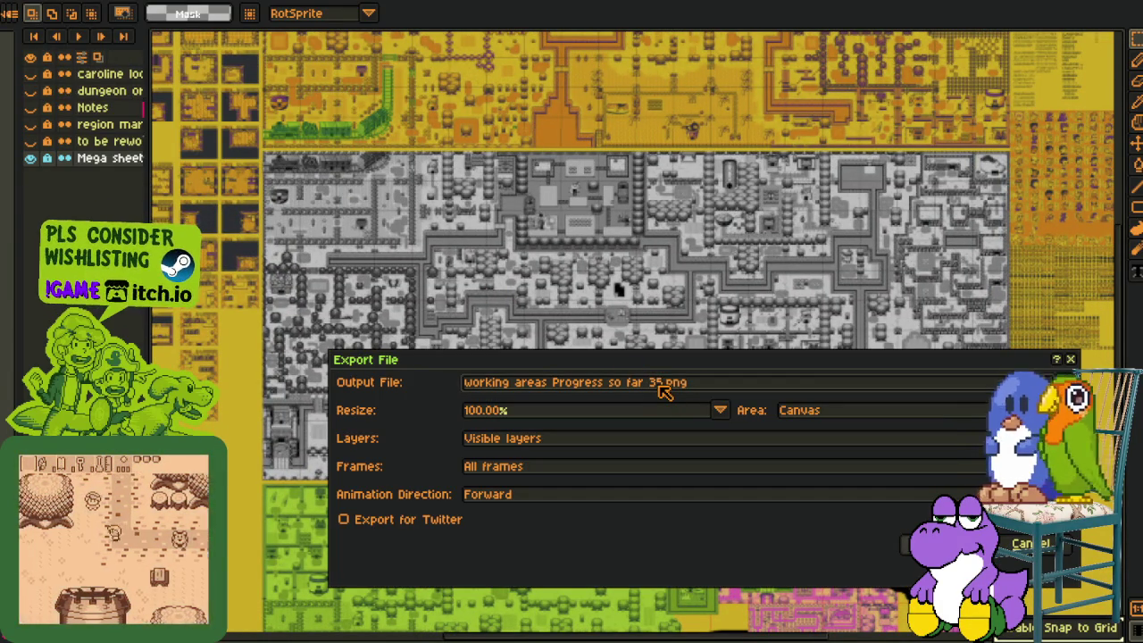
{"action": "key", "text": "Return"}
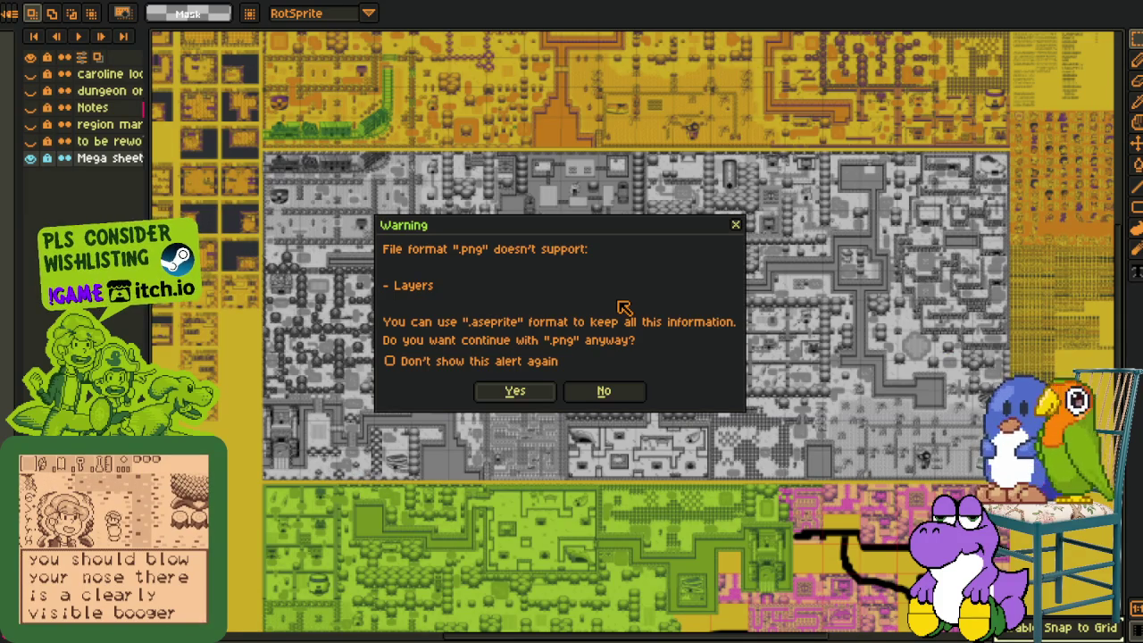